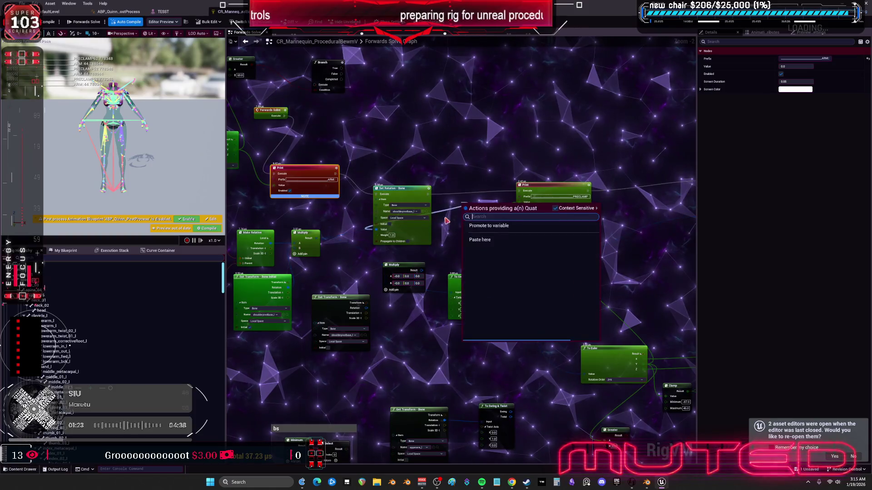
# Step: Wire To Swing & Twist's Twist output into the shoulder Set Rotation – Bone Value, then view TESST
pyautogui.moveTo(416, 231); pyautogui.dragTo(476, 197)
pyautogui.moveTo(481, 288); pyautogui.dragTo(442, 199)
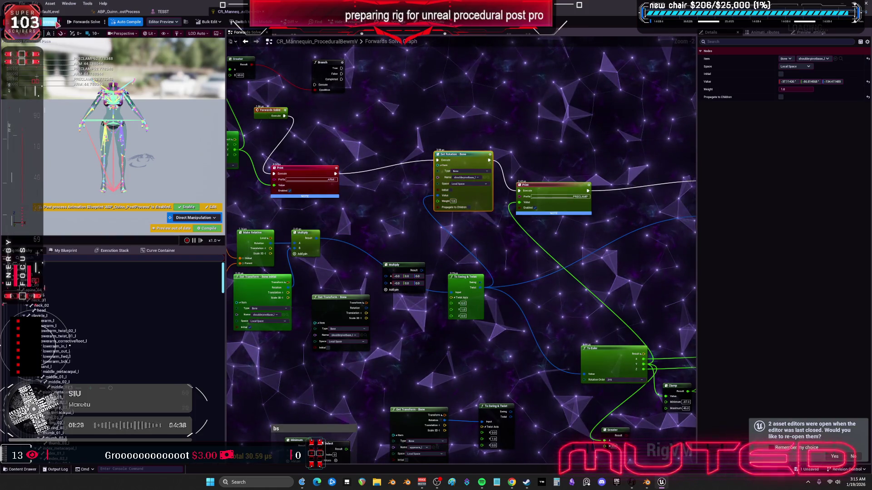
pyautogui.click(164, 12)
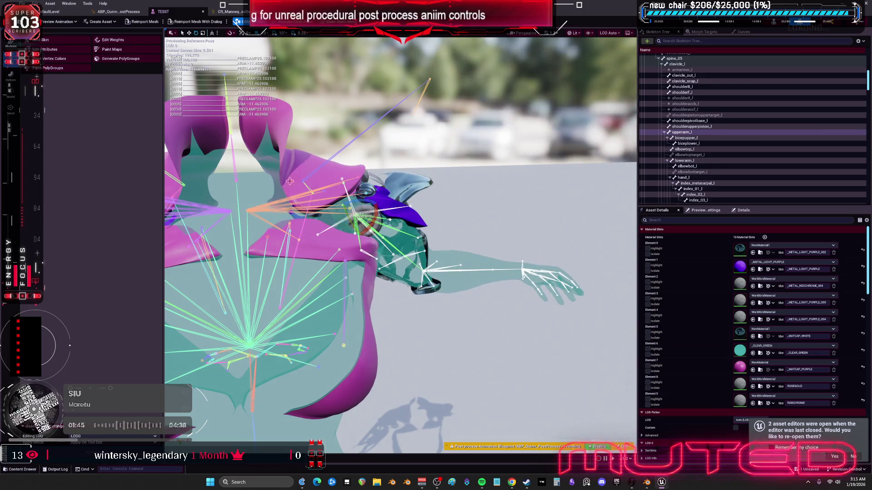
# Step: Switch from the TESST mesh editor back to the CR_Mannequin_ProceduralBewmV Forwards Solve graph with Ctrl+Tab
pyautogui.hotkey('ctrl', 'Tab')
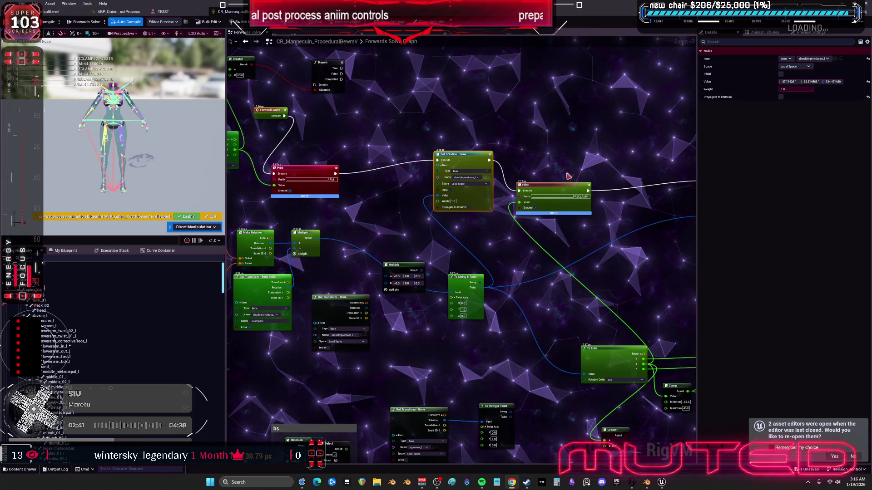
# Step: Connect the Multiply node's Result into the Set Rotation – Bone node
pyautogui.moveTo(530, 274); pyautogui.dragTo(615, 263)
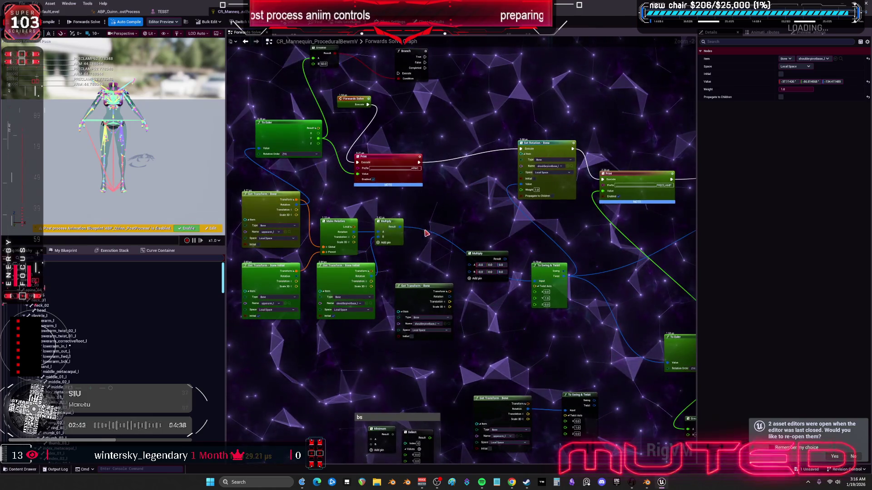
pyautogui.moveTo(400, 238)
pyautogui.mouseDown()
pyautogui.moveTo(459, 244)
pyautogui.moveTo(477, 232)
pyautogui.mouseUp()
pyautogui.moveTo(551, 213); pyautogui.dragTo(633, 151)
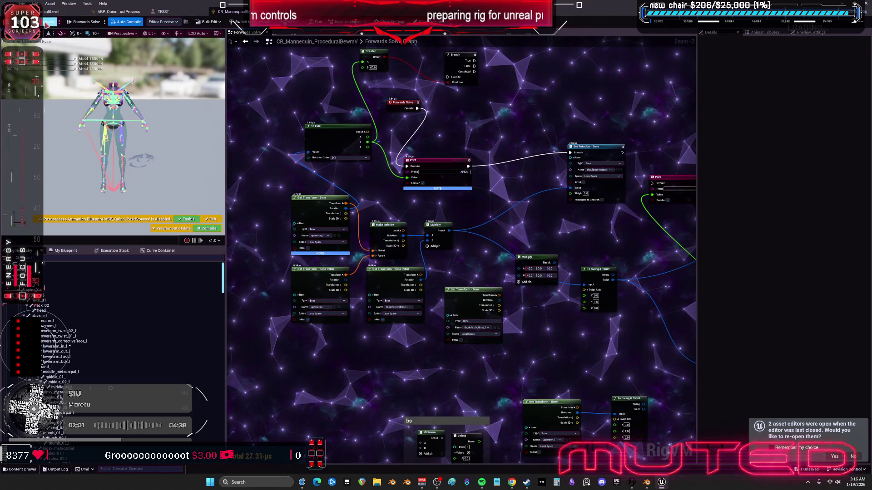
# Step: Close the TESST mesh editor, tidy the Set Rotation node, and return to the DefaultLevel editor
pyautogui.click(163, 12)
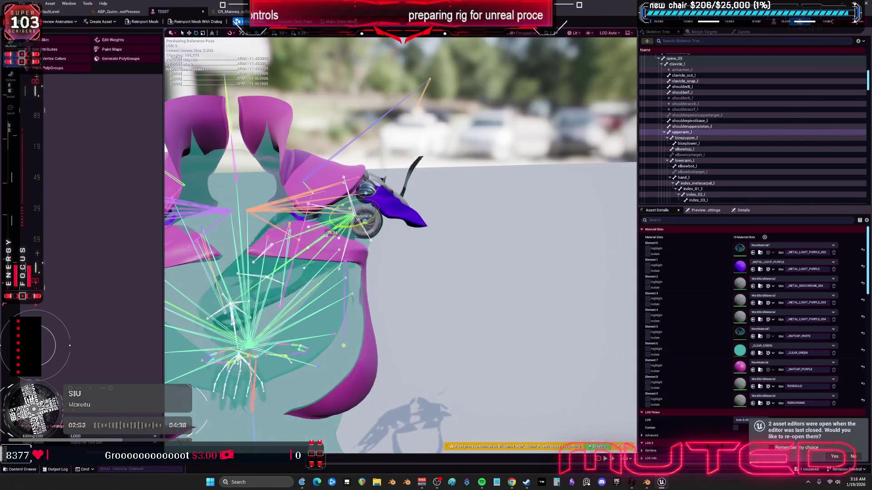
pyautogui.click(203, 12)
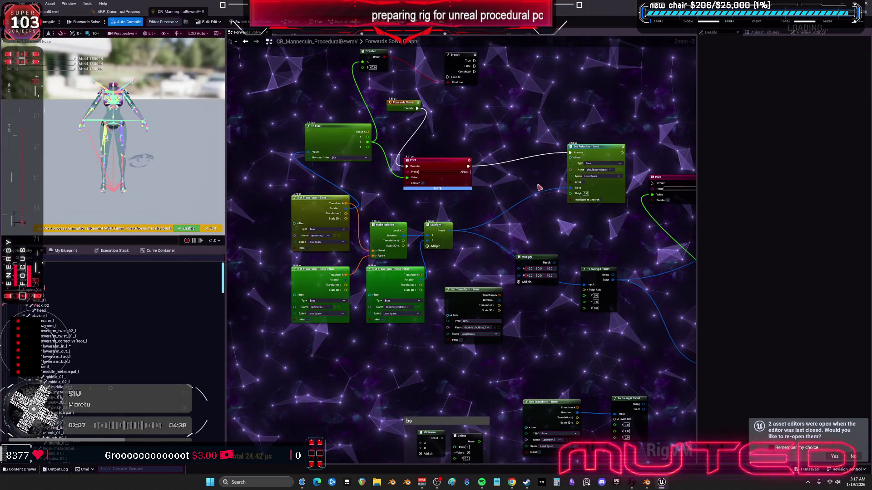
pyautogui.moveTo(596, 149); pyautogui.dragTo(522, 170)
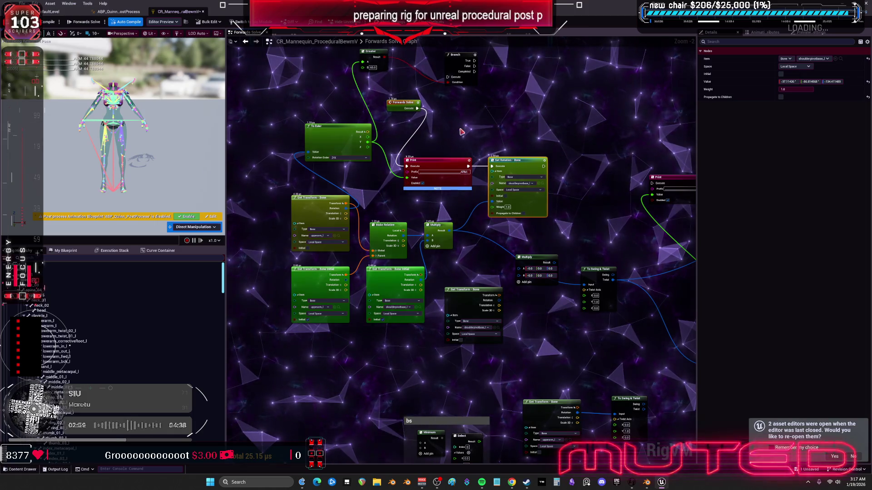
pyautogui.moveTo(465, 134); pyautogui.dragTo(468, 159)
pyautogui.moveTo(399, 210); pyautogui.dragTo(400, 202)
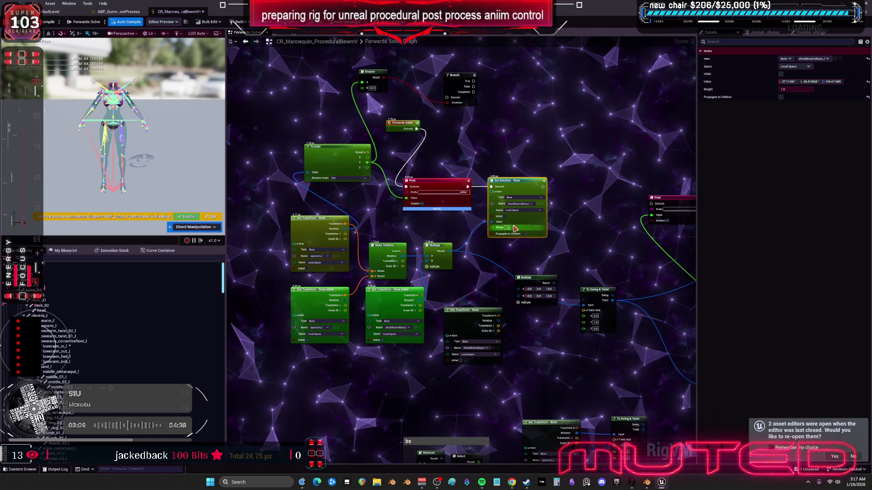
pyautogui.click(551, 159)
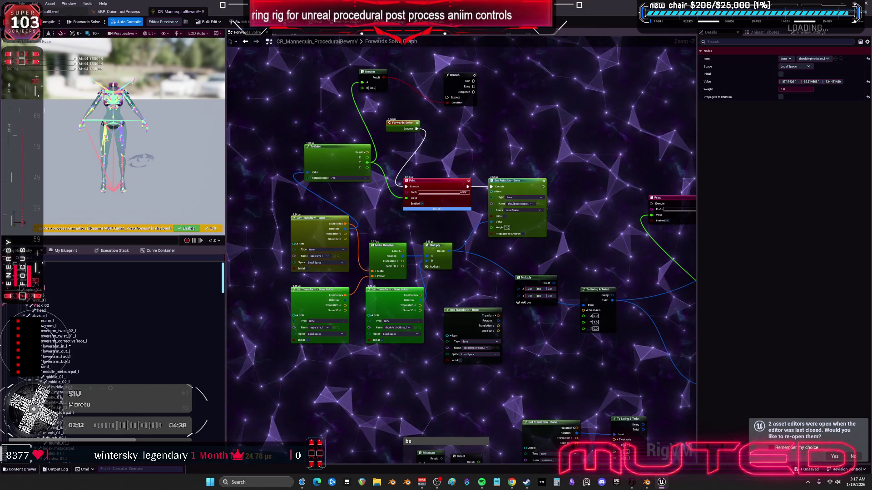
pyautogui.click(50, 14)
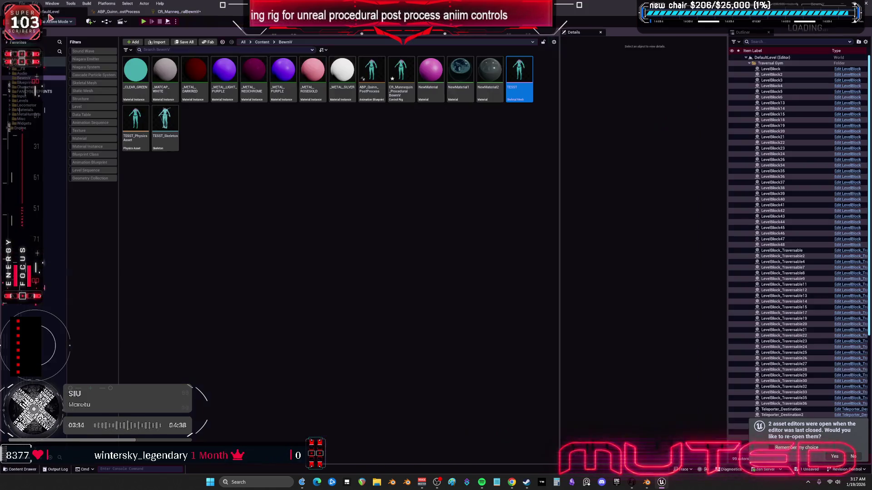
# Step: Open TESST and swing upperarm_l up about 43° to test the shoulder
pyautogui.doubleClick(519, 68)
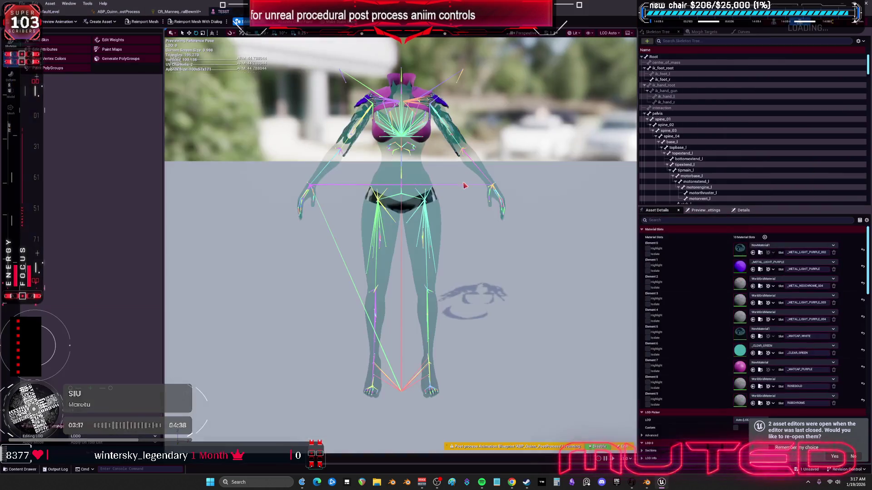
pyautogui.scroll(5, 487, 214)
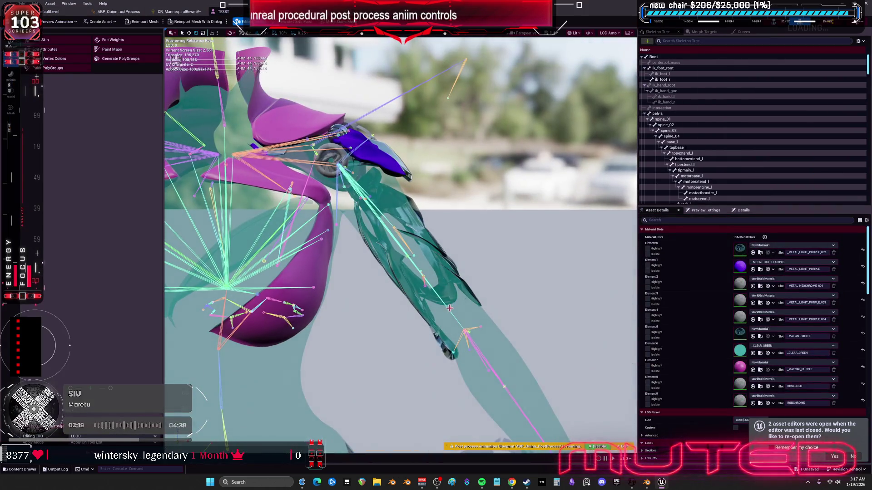
pyautogui.click(457, 316)
pyautogui.moveTo(358, 177)
pyautogui.mouseDown()
pyautogui.moveTo(377, 89)
pyautogui.moveTo(408, 109)
pyautogui.moveTo(423, 145)
pyautogui.mouseUp()
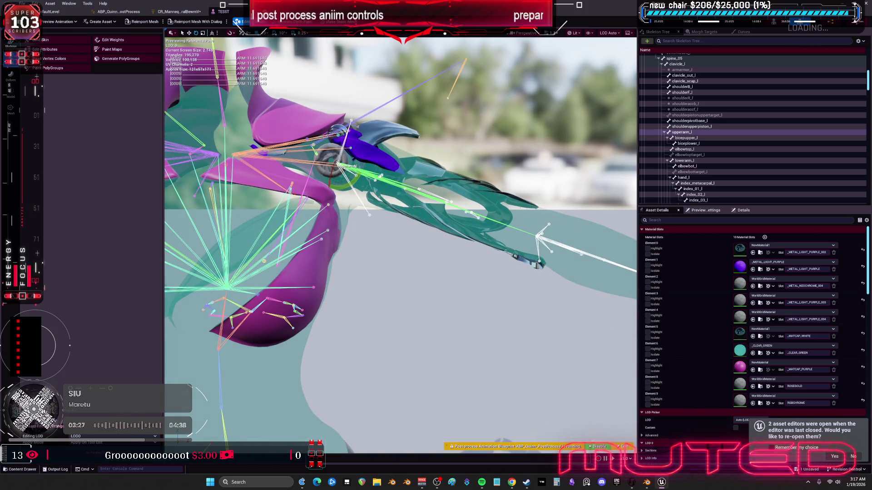
# Step: Return to the level editor's asset list and reopen the TESST skeletal mesh
pyautogui.click(177, 12)
pyautogui.click(52, 11)
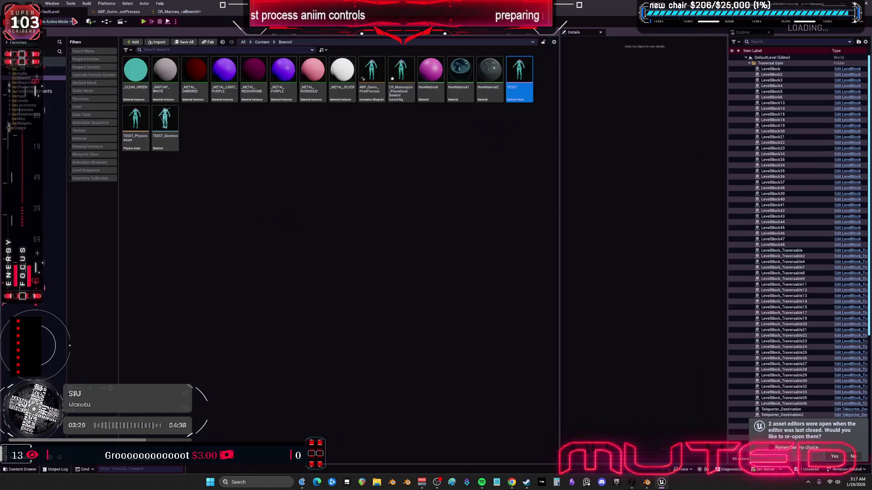
pyautogui.doubleClick(510, 64)
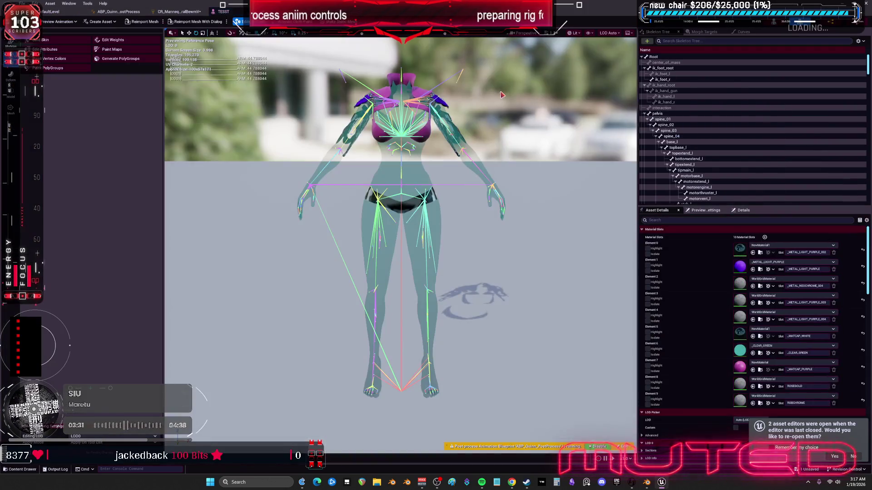
pyautogui.scroll(10, 489, 169)
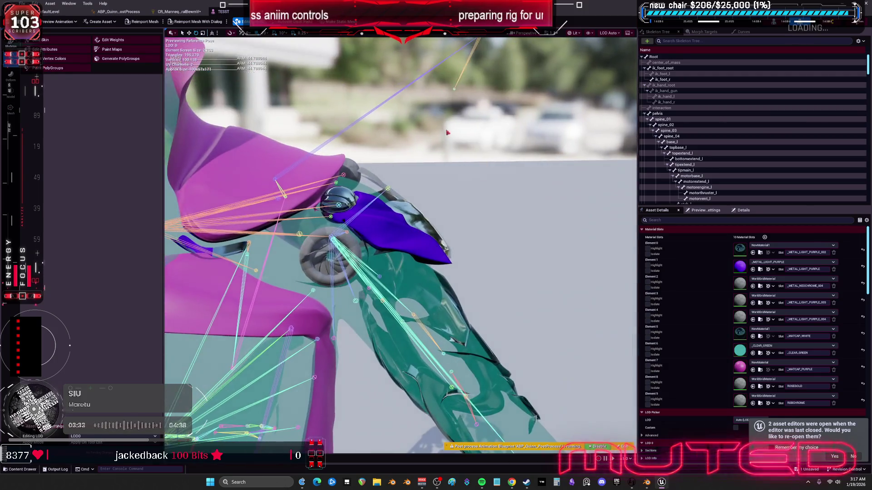
# Step: Tear the Control Rig editor tab into its own floating window and maximize it
pyautogui.click(187, 13)
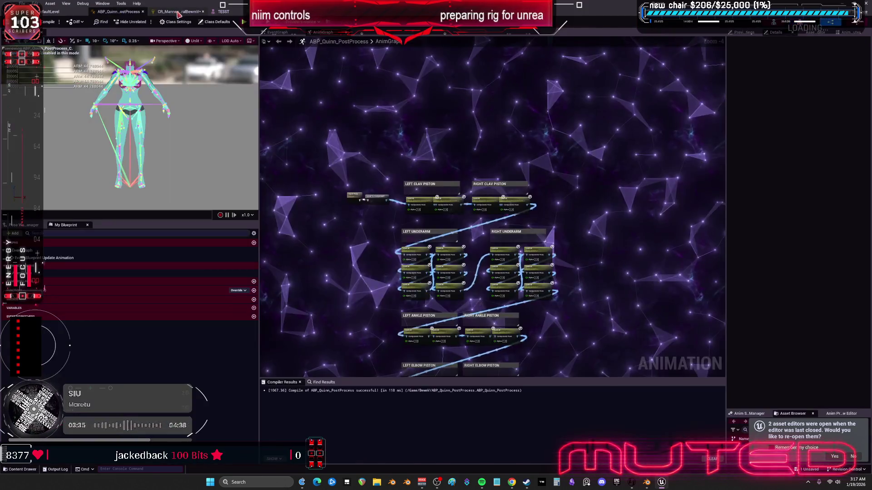
pyautogui.moveTo(186, 13); pyautogui.dragTo(506, 177)
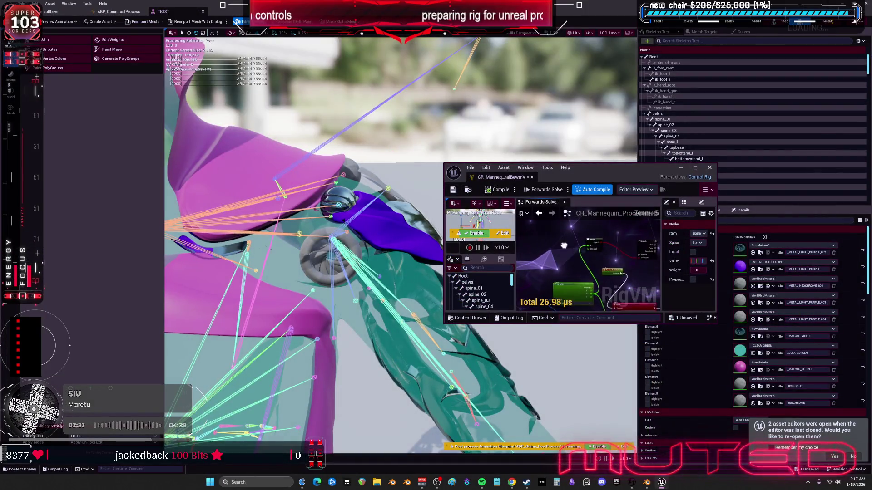
pyautogui.scroll(3, 603, 264)
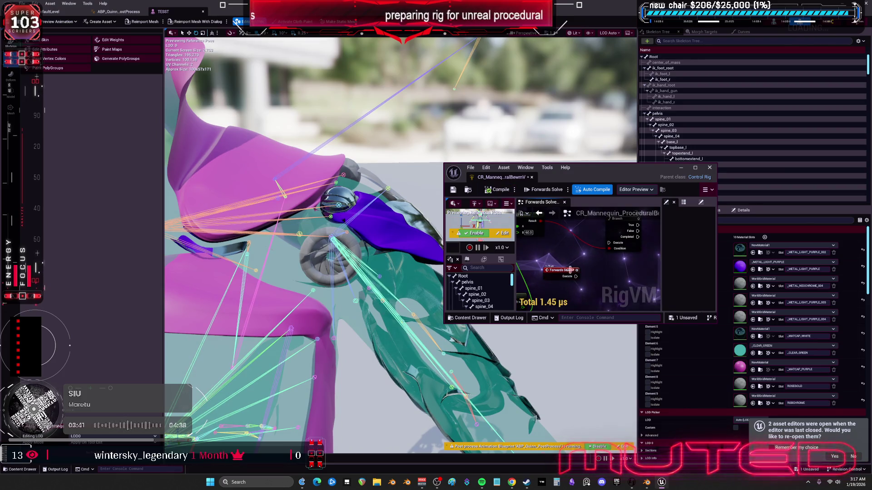
pyautogui.doubleClick(609, 184)
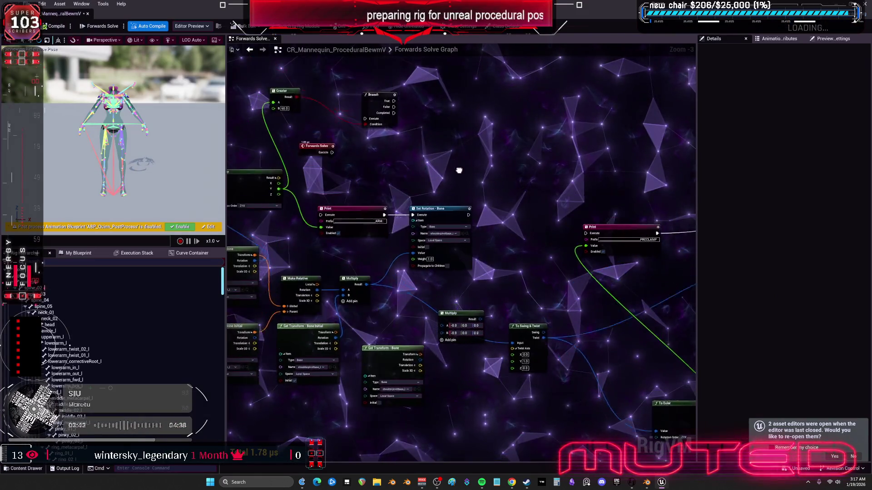
# Step: Run the Print node from Forwards Solve and delete the Greater and Branch nodes
pyautogui.moveTo(348, 195)
pyautogui.mouseDown()
pyautogui.moveTo(424, 225)
pyautogui.moveTo(338, 258)
pyautogui.mouseUp()
pyautogui.scroll(-2, 509, 241)
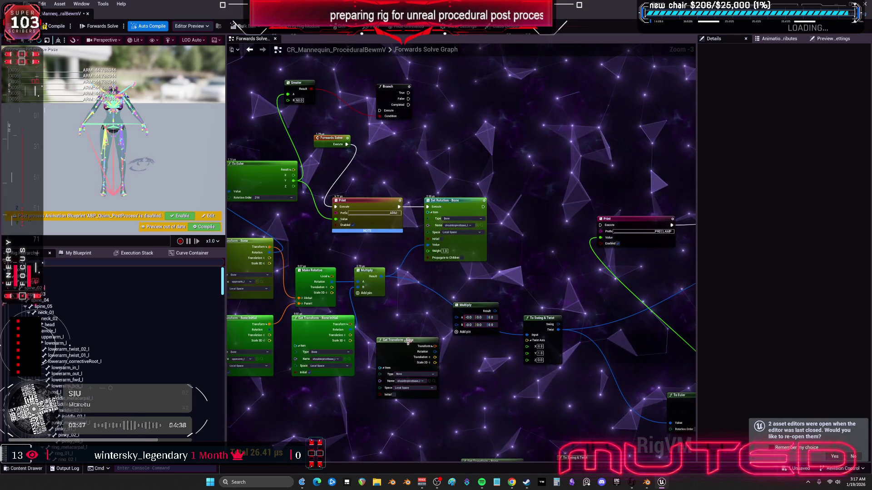
pyautogui.scroll(2, 488, 184)
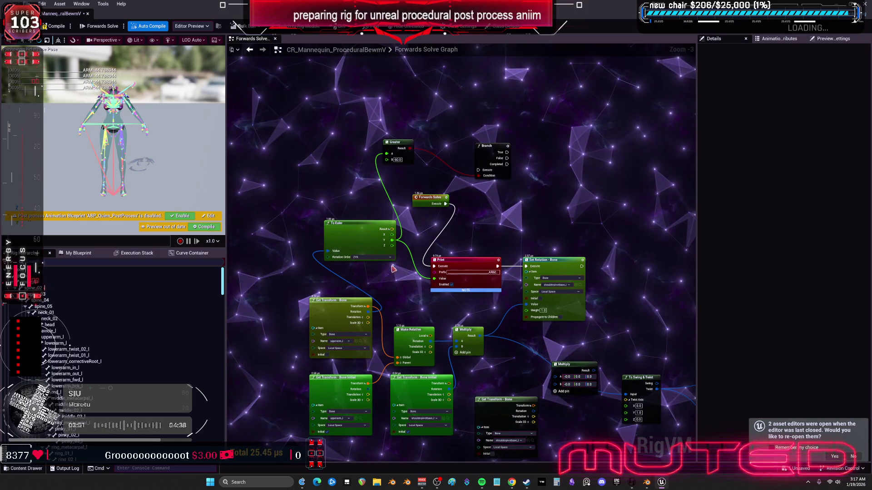
pyautogui.moveTo(515, 182)
pyautogui.mouseDown()
pyautogui.moveTo(424, 132)
pyautogui.moveTo(377, 134)
pyautogui.mouseUp()
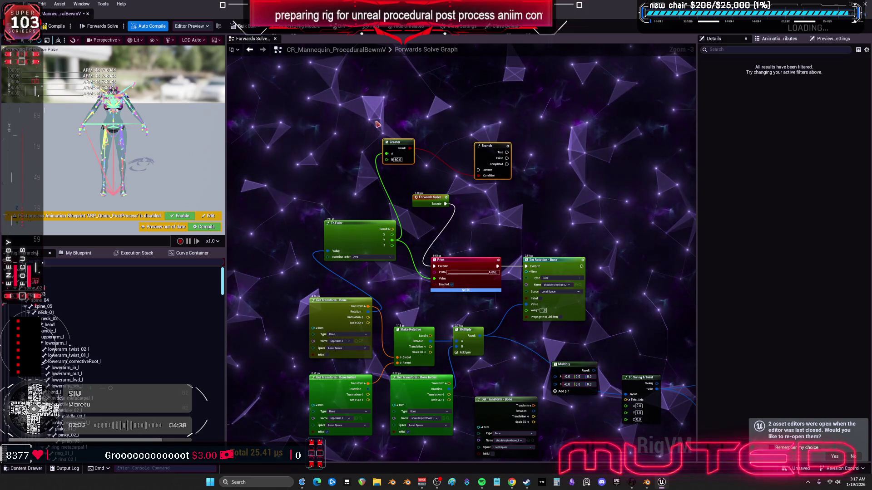
pyautogui.press('Delete')
# Step: Rearrange the To Euler, Print, Set Rotation – Bone and Get Transform – Bone nodes
pyautogui.moveTo(343, 241); pyautogui.dragTo(329, 266)
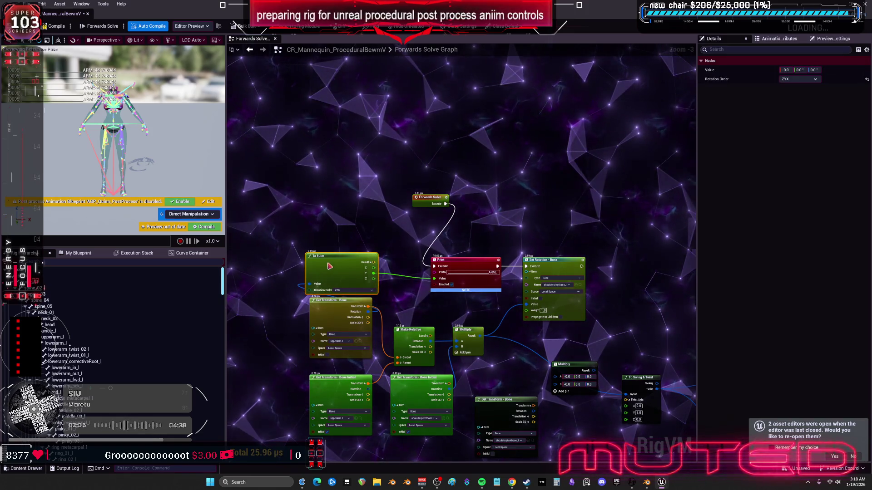
pyautogui.moveTo(472, 259); pyautogui.dragTo(464, 233)
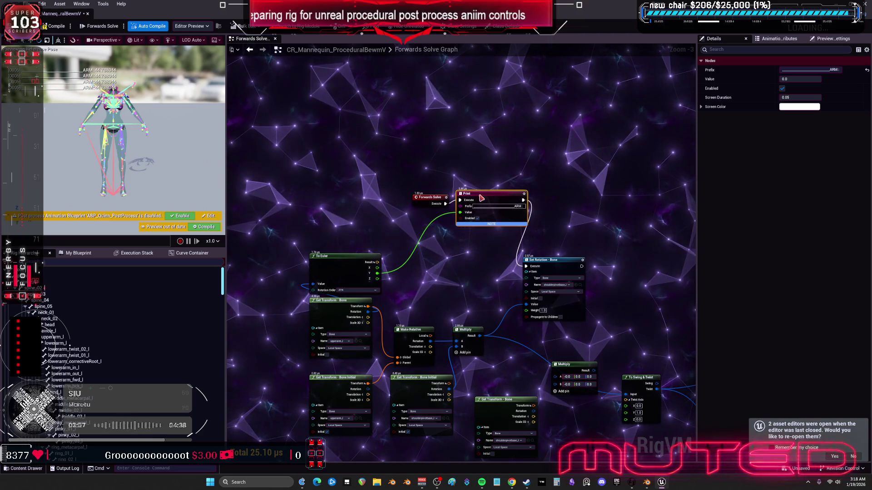
pyautogui.moveTo(537, 255)
pyautogui.mouseDown()
pyautogui.moveTo(562, 211)
pyautogui.moveTo(553, 144)
pyautogui.mouseUp()
pyautogui.hotkey('ctrl', 'a')
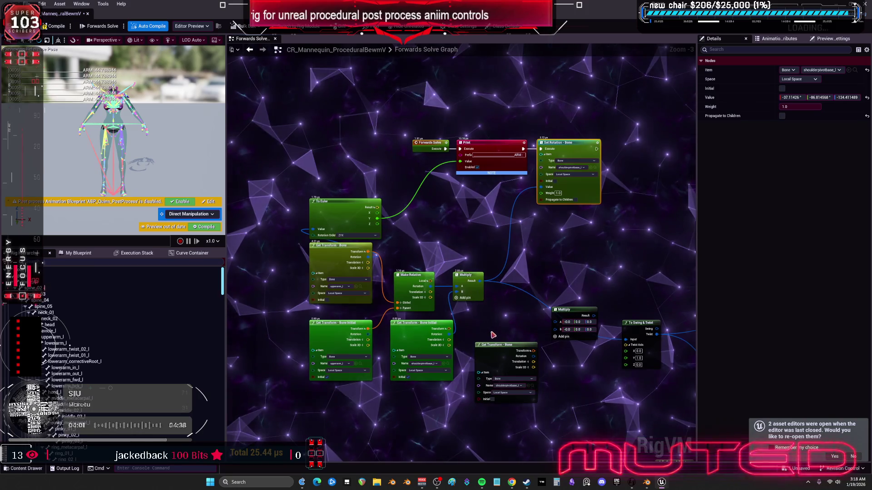
pyautogui.moveTo(491, 254); pyautogui.dragTo(489, 258)
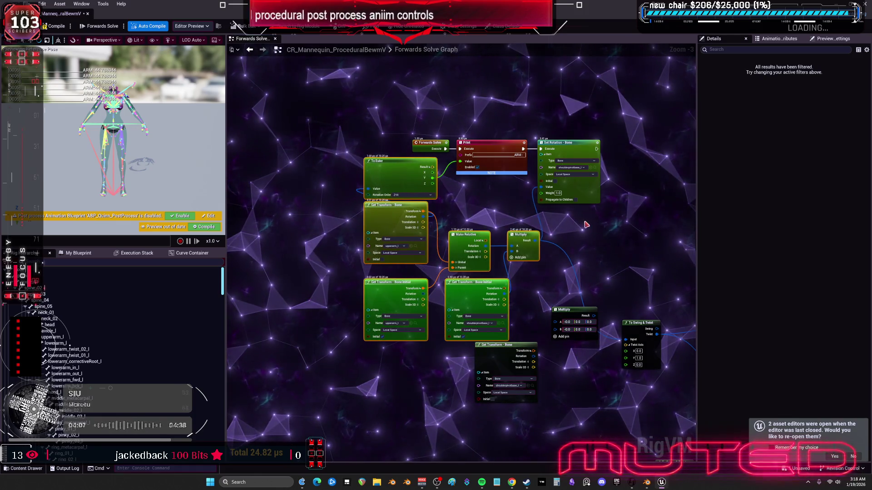
pyautogui.moveTo(370, 334)
pyautogui.mouseDown()
pyautogui.moveTo(351, 355)
pyautogui.moveTo(499, 210)
pyautogui.mouseUp()
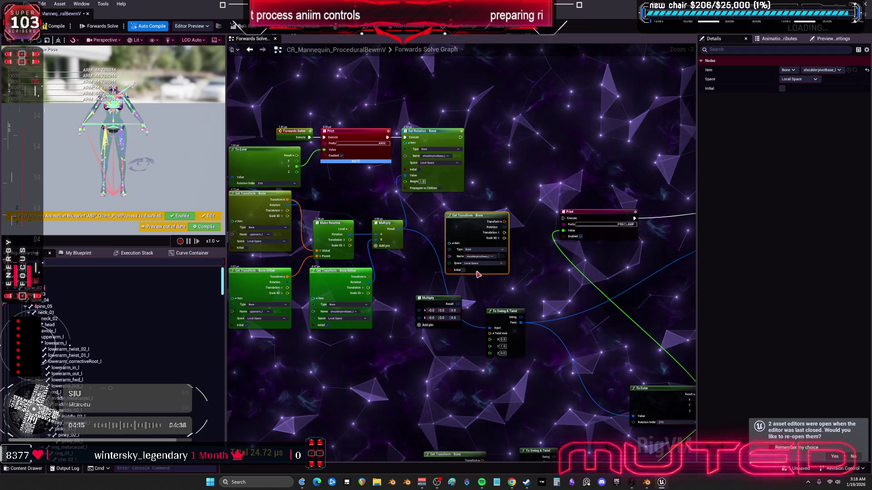
pyautogui.moveTo(489, 290)
pyautogui.mouseDown()
pyautogui.moveTo(601, 295)
pyautogui.moveTo(394, 288)
pyautogui.mouseUp()
# Step: Connect Get Transform – Bone's Rotation into To Swing & Twist's Input and reposition Print
pyautogui.moveTo(520, 214); pyautogui.dragTo(633, 203)
pyautogui.moveTo(411, 310); pyautogui.dragTo(448, 306)
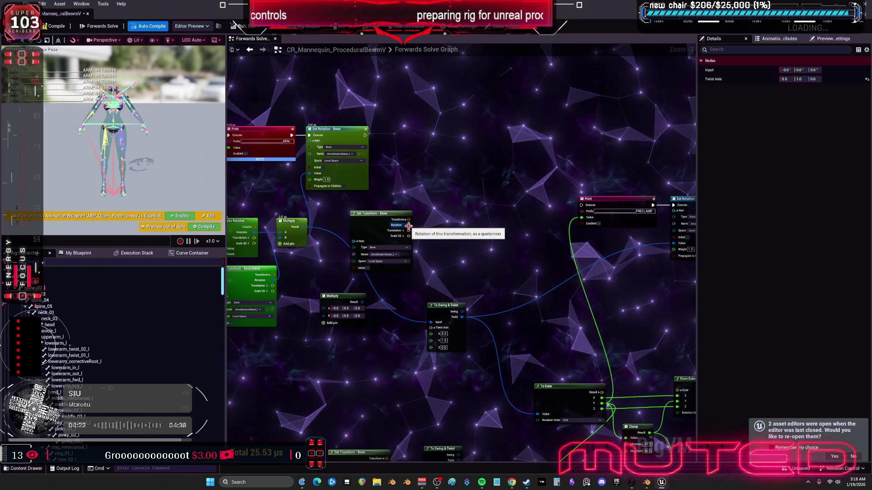
pyautogui.moveTo(408, 225); pyautogui.dragTo(434, 323)
pyautogui.moveTo(435, 306); pyautogui.dragTo(443, 252)
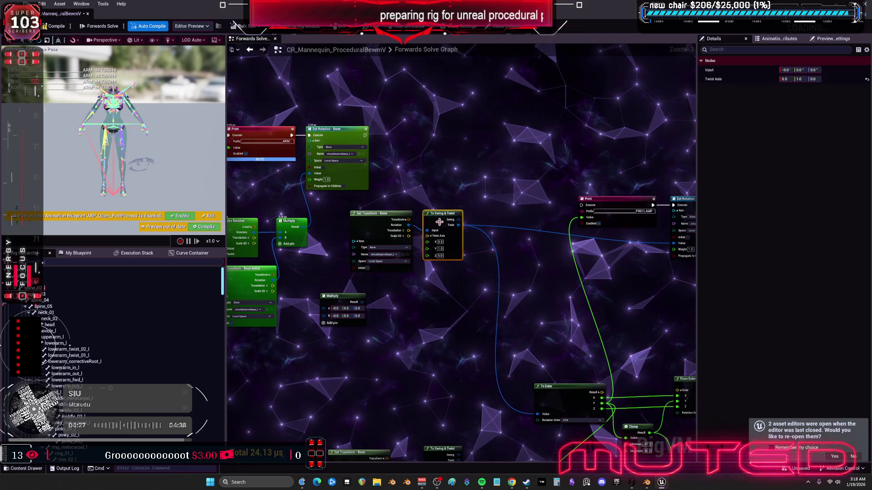
pyautogui.moveTo(556, 179)
pyautogui.mouseDown()
pyautogui.moveTo(465, 186)
pyautogui.moveTo(469, 177)
pyautogui.mouseUp()
pyautogui.moveTo(536, 197); pyautogui.dragTo(485, 179)
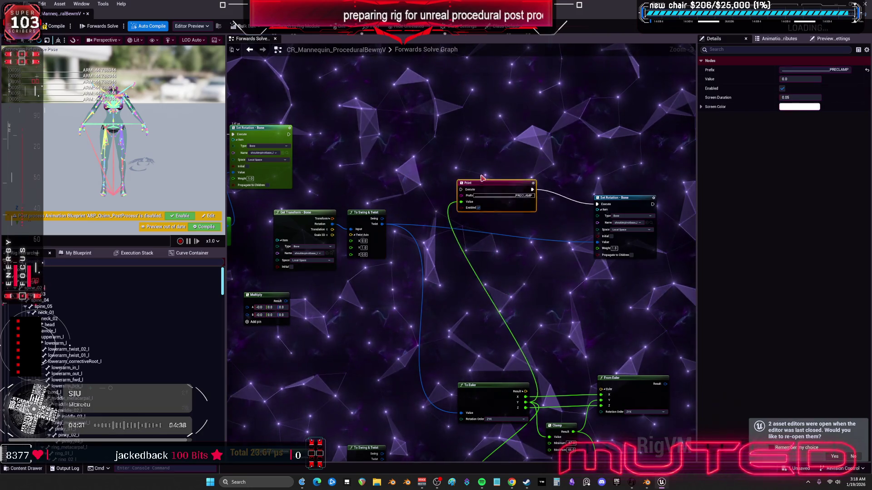
# Step: Wire execution into Print and line up To Euler, Clamp and From Euler side by side
pyautogui.moveTo(613, 198)
pyautogui.mouseDown()
pyautogui.moveTo(540, 223)
pyautogui.moveTo(565, 176)
pyautogui.moveTo(546, 161)
pyautogui.mouseUp()
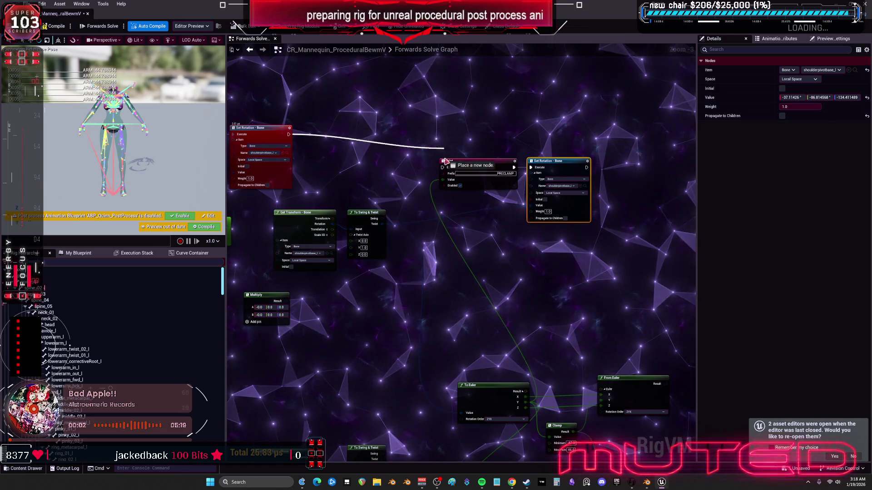
pyautogui.moveTo(444, 171); pyautogui.dragTo(444, 171)
pyautogui.moveTo(667, 443)
pyautogui.mouseDown()
pyautogui.moveTo(626, 295)
pyautogui.moveTo(672, 400)
pyautogui.mouseUp()
pyautogui.moveTo(540, 365); pyautogui.dragTo(480, 217)
pyautogui.moveTo(570, 238); pyautogui.dragTo(472, 241)
pyautogui.moveTo(563, 360)
pyautogui.mouseDown()
pyautogui.moveTo(495, 265)
pyautogui.moveTo(555, 235)
pyautogui.mouseUp()
pyautogui.moveTo(472, 269); pyautogui.dragTo(491, 258)
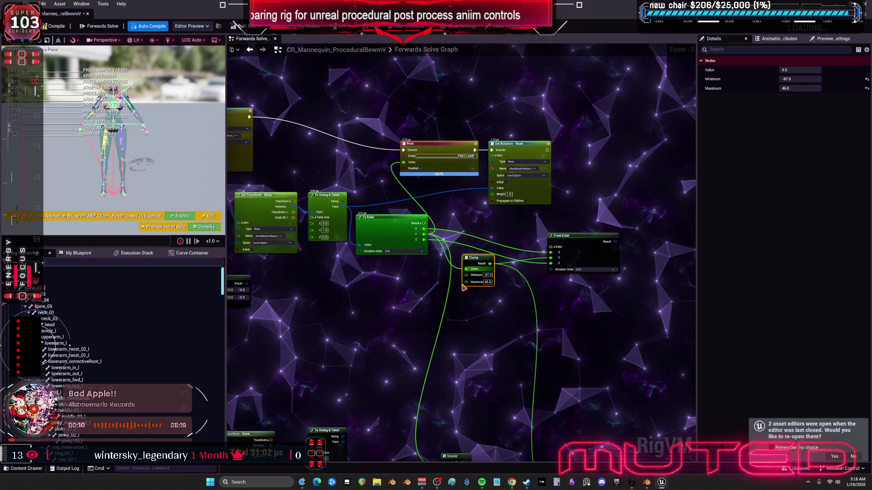
pyautogui.moveTo(568, 236); pyautogui.dragTo(567, 225)
pyautogui.moveTo(384, 231); pyautogui.dragTo(384, 236)
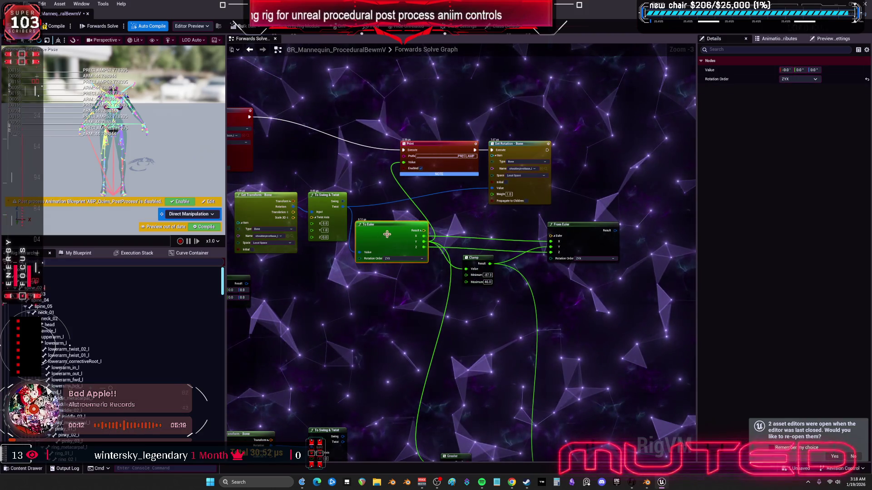
# Step: Duplicate the Clamp node twice and route clamped axes into From Euler X and Z
pyautogui.hotkey('ctrl', 'v')
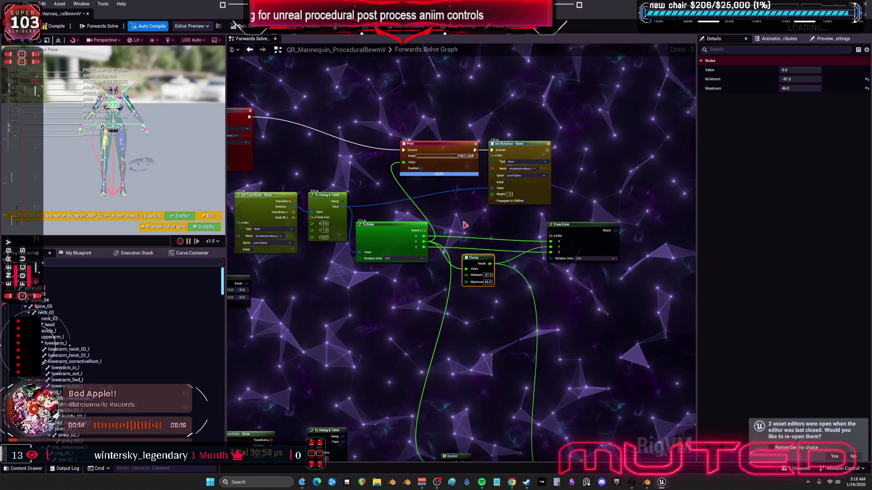
pyautogui.hotkey('ctrl', 'v')
pyautogui.moveTo(481, 240); pyautogui.dragTo(474, 217)
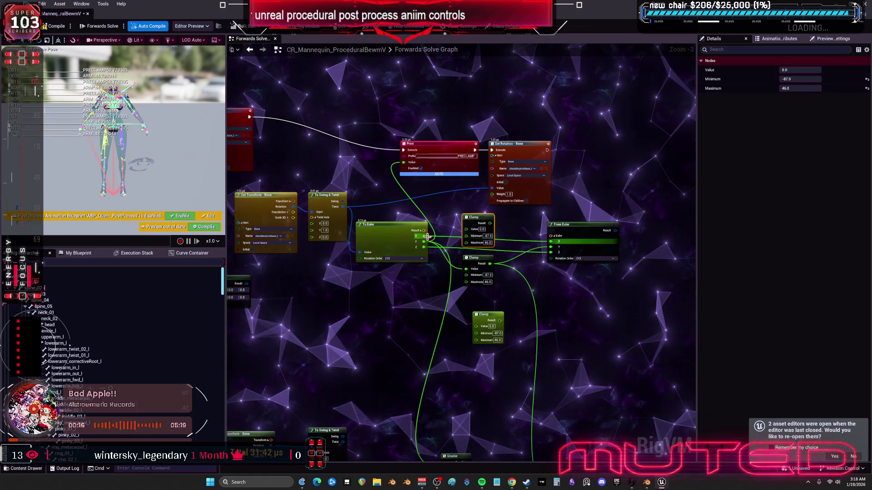
pyautogui.moveTo(550, 241); pyautogui.dragTo(425, 249)
pyautogui.moveTo(500, 320); pyautogui.dragTo(530, 295)
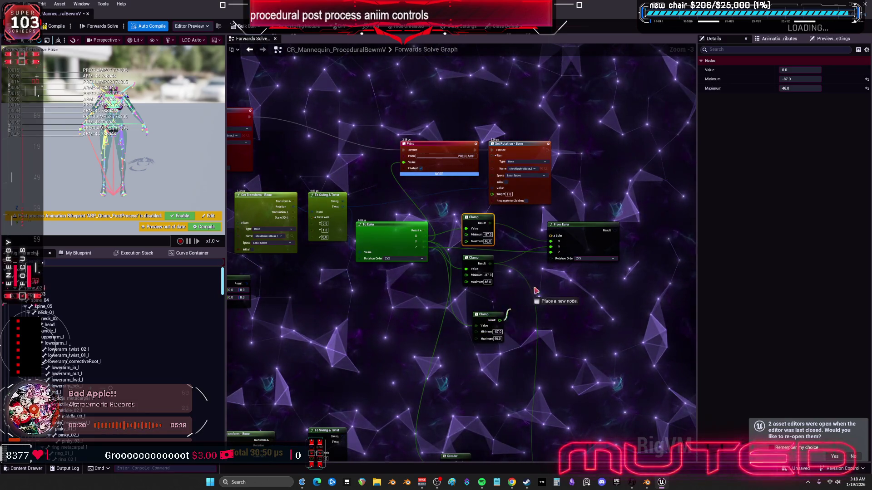
pyautogui.moveTo(553, 254); pyautogui.dragTo(551, 253)
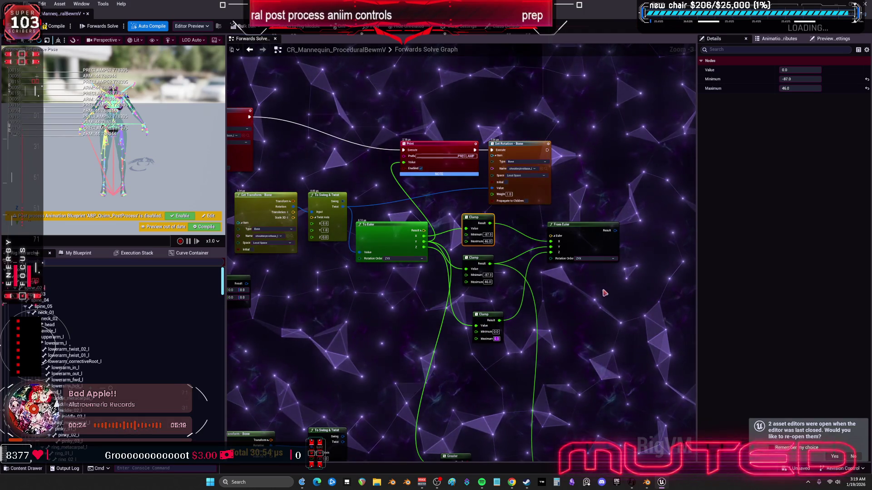
# Step: Set the top Clamp minimum to 0 and the middle to -30, then feed From Euler into Set Rotation
pyautogui.doubleClick(488, 235)
pyautogui.write('0')
pyautogui.press('Tab')
pyautogui.write('0')
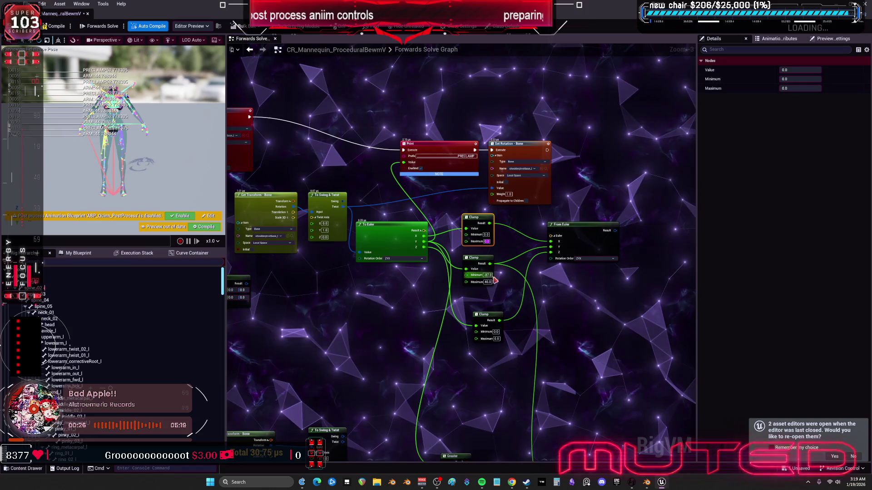
pyautogui.doubleClick(488, 275)
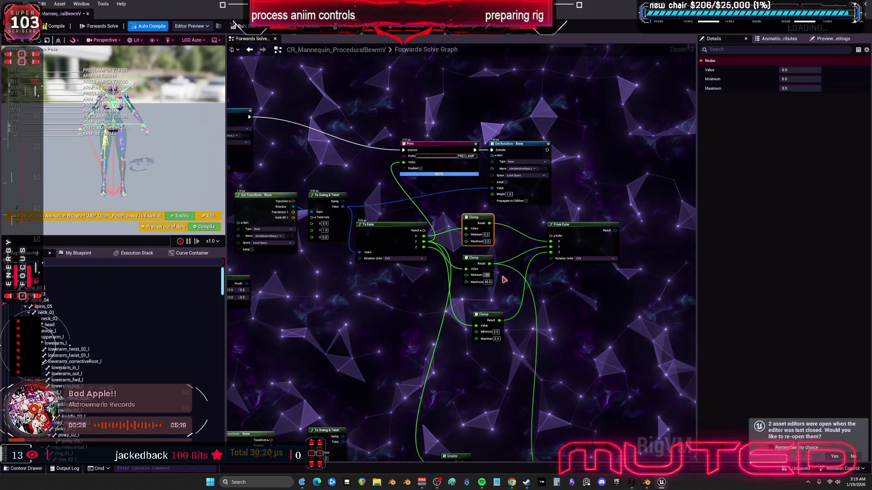
pyautogui.press('Tab')
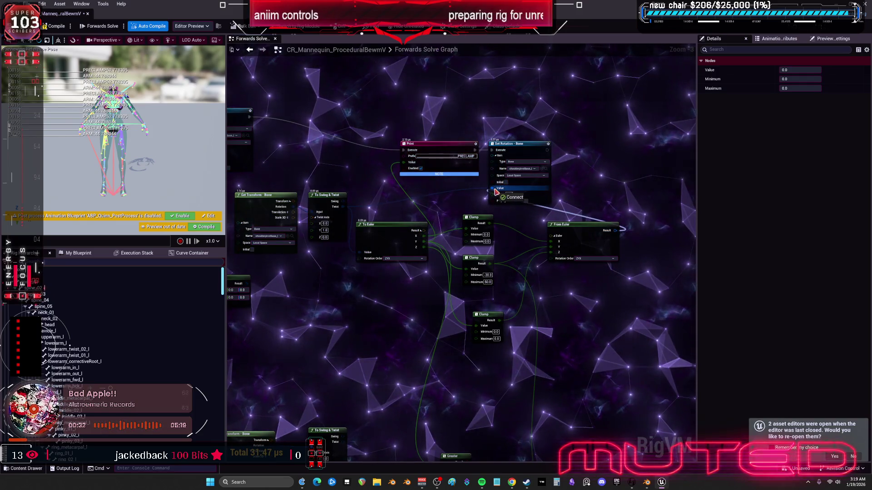
pyautogui.moveTo(495, 191); pyautogui.dragTo(494, 189)
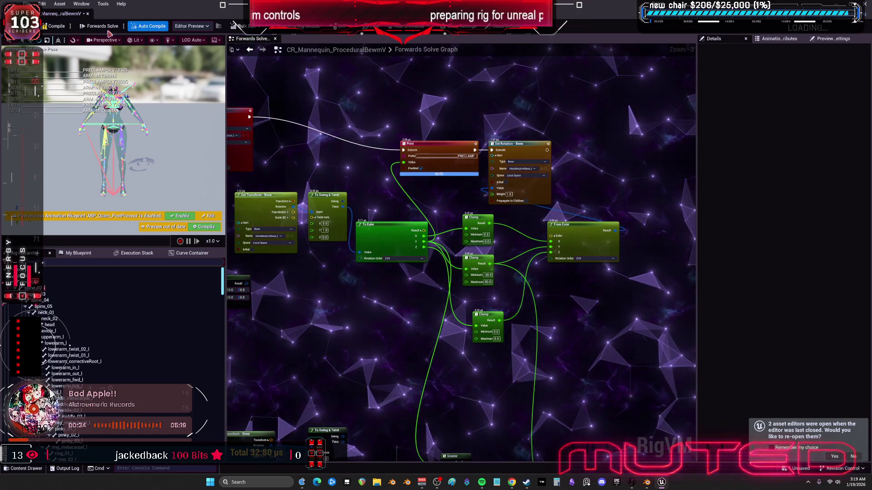
pyautogui.click(146, 20)
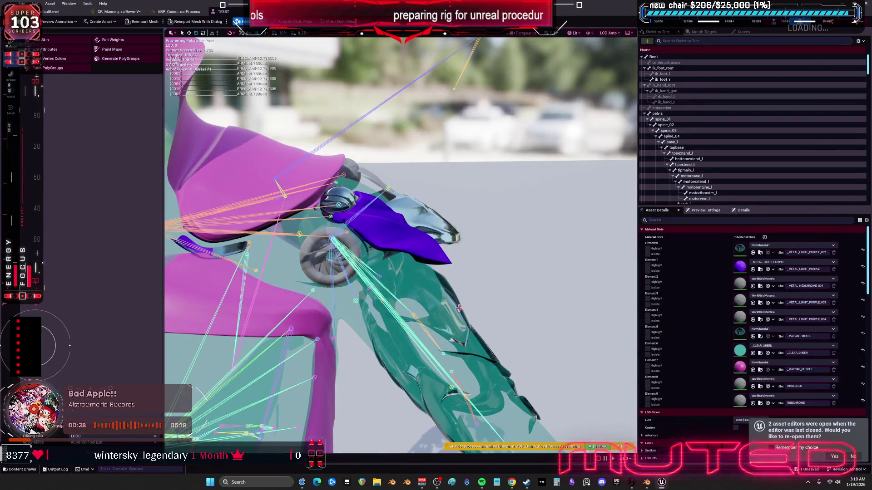
# Step: Rotate upperarm_l in the TESST preview to test the clamp, then duplicate the Print node
pyautogui.click(369, 175)
pyautogui.moveTo(369, 175)
pyautogui.mouseDown()
pyautogui.moveTo(371, 166)
pyautogui.moveTo(388, 213)
pyautogui.moveTo(378, 171)
pyautogui.moveTo(341, 223)
pyautogui.moveTo(325, 187)
pyautogui.moveTo(332, 180)
pyautogui.moveTo(386, 208)
pyautogui.moveTo(390, 195)
pyautogui.moveTo(377, 227)
pyautogui.moveTo(363, 173)
pyautogui.moveTo(338, 168)
pyautogui.moveTo(384, 213)
pyautogui.moveTo(409, 193)
pyautogui.mouseUp()
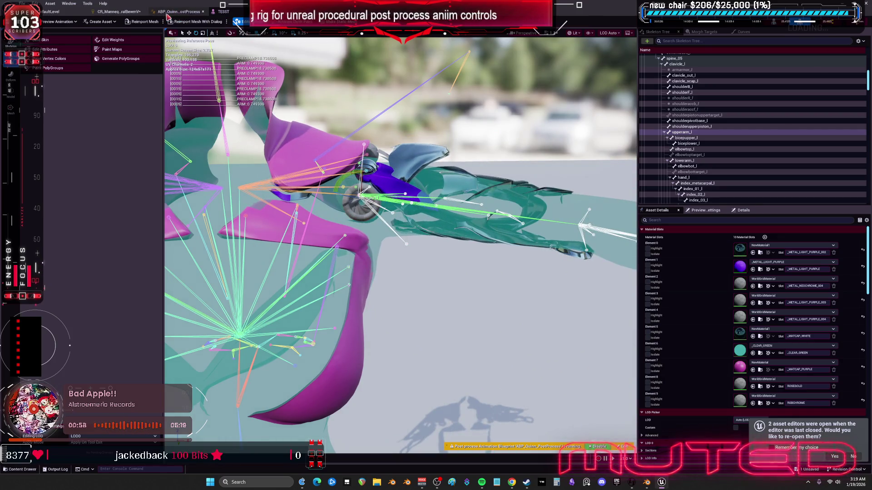
pyautogui.click(120, 14)
pyautogui.moveTo(415, 85)
pyautogui.mouseDown()
pyautogui.moveTo(402, 119)
pyautogui.moveTo(399, 103)
pyautogui.mouseUp()
pyautogui.hotkey('ctrl', 'd')
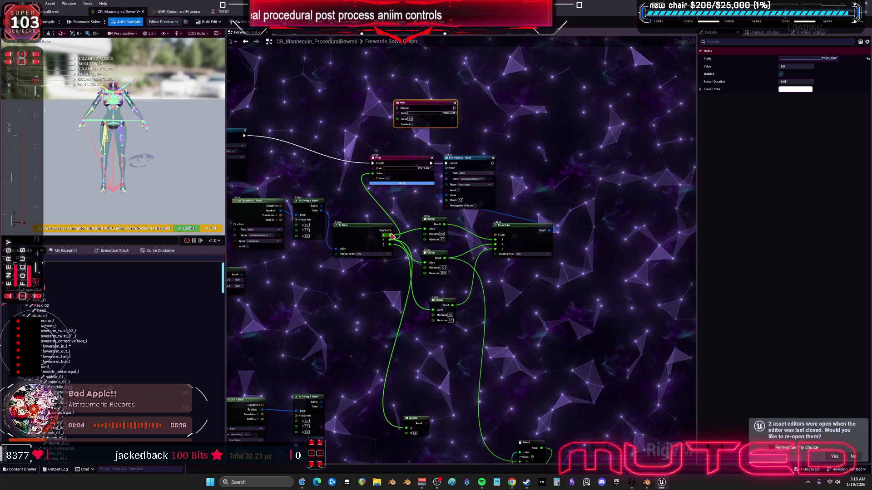
# Step: Check the TESST and ABP_Quinn_PostProcess tabs, then drag the To Euler value wire off Print
pyautogui.click(221, 12)
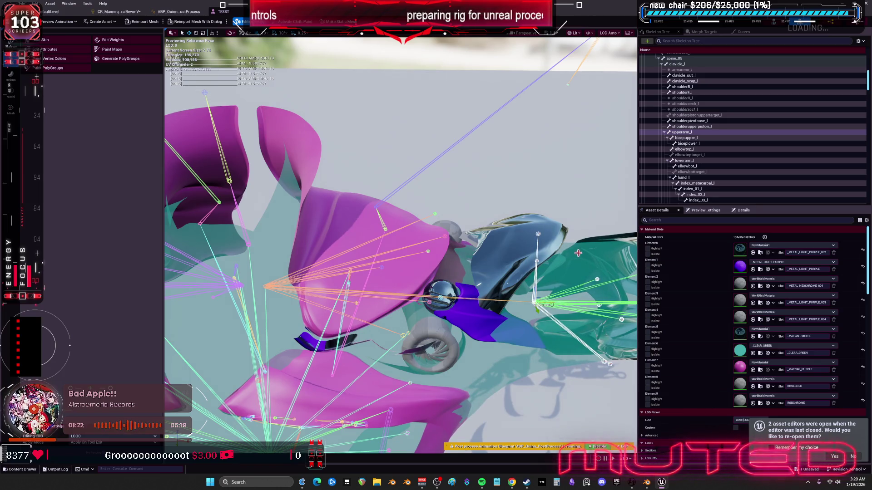
pyautogui.click(182, 12)
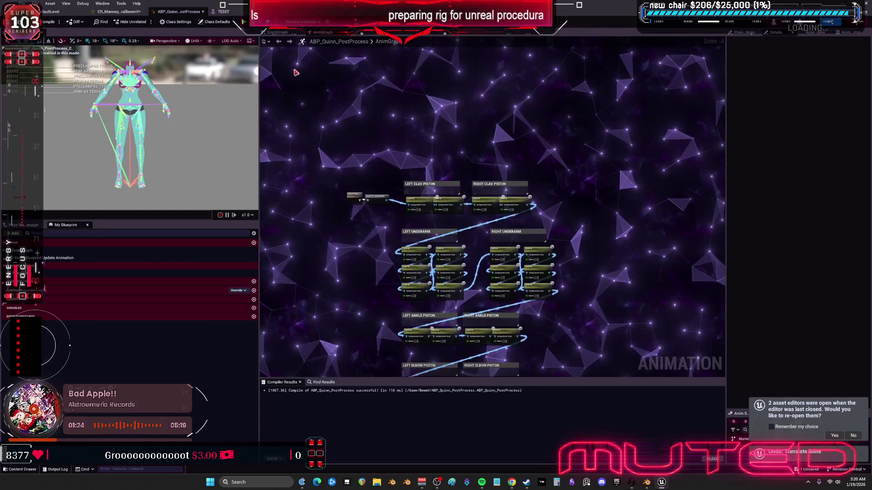
pyautogui.click(120, 11)
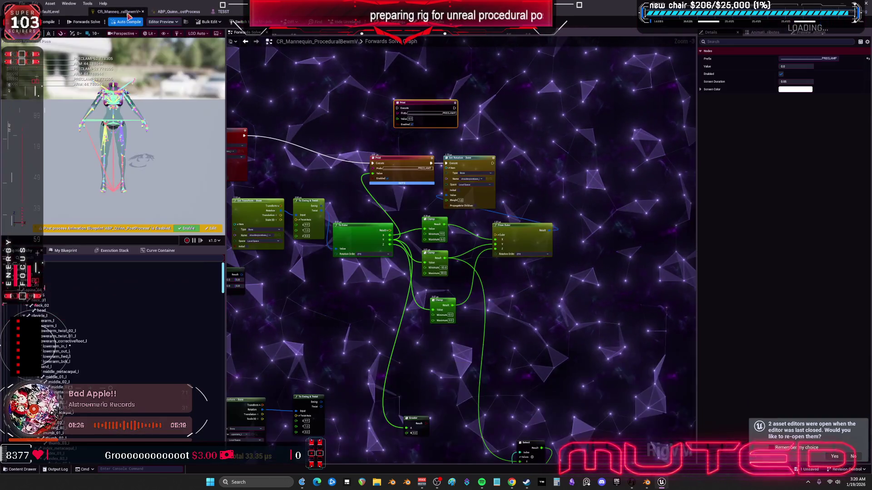
pyautogui.moveTo(358, 177); pyautogui.dragTo(336, 135)
# Step: Add a Greater node on the Euler float via 'GREATER' and move Set Rotation – Bone beside Print
pyautogui.write('GREATER')
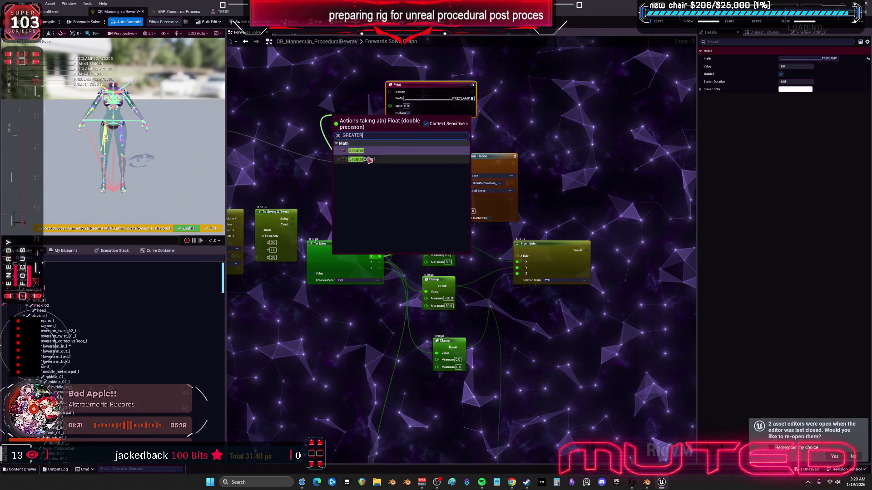
pyautogui.press('Return')
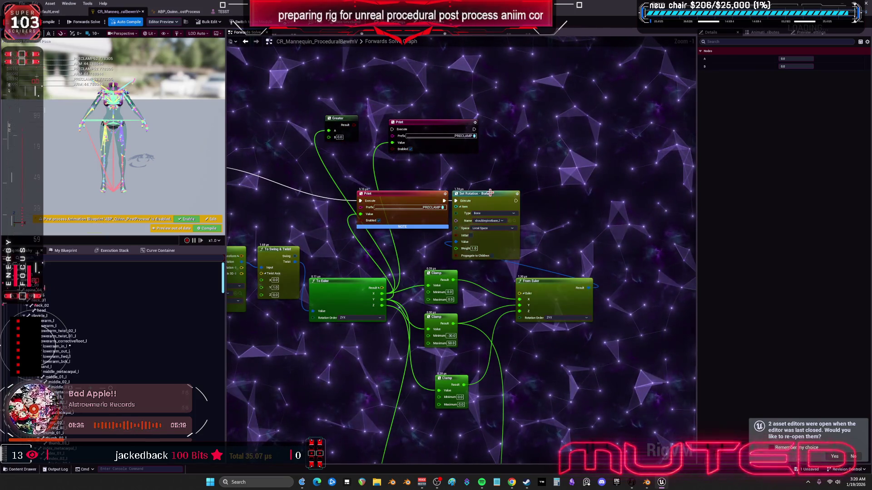
pyautogui.moveTo(482, 203); pyautogui.dragTo(578, 207)
pyautogui.moveTo(438, 192); pyautogui.dragTo(409, 222)
# Step: Chain the upper Print after the lower Print, compile the Control Rig, and check TESST
pyautogui.moveTo(393, 135); pyautogui.dragTo(392, 130)
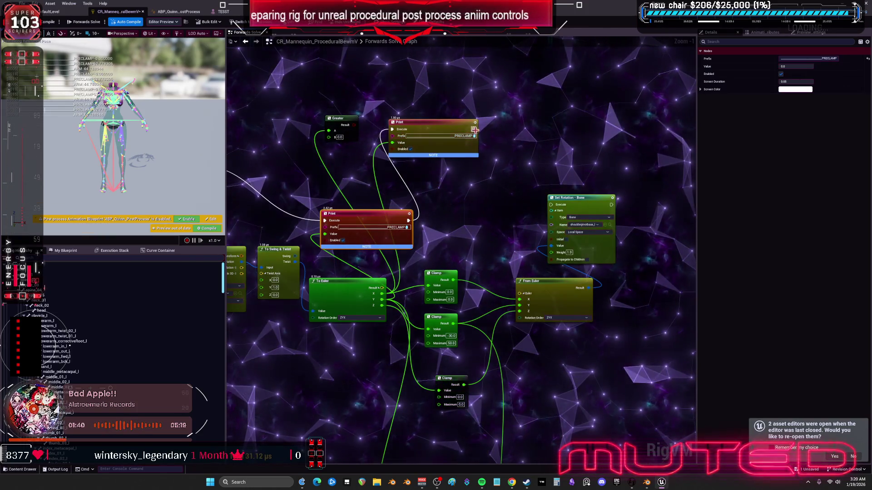
pyautogui.click(48, 22)
pyautogui.click(222, 11)
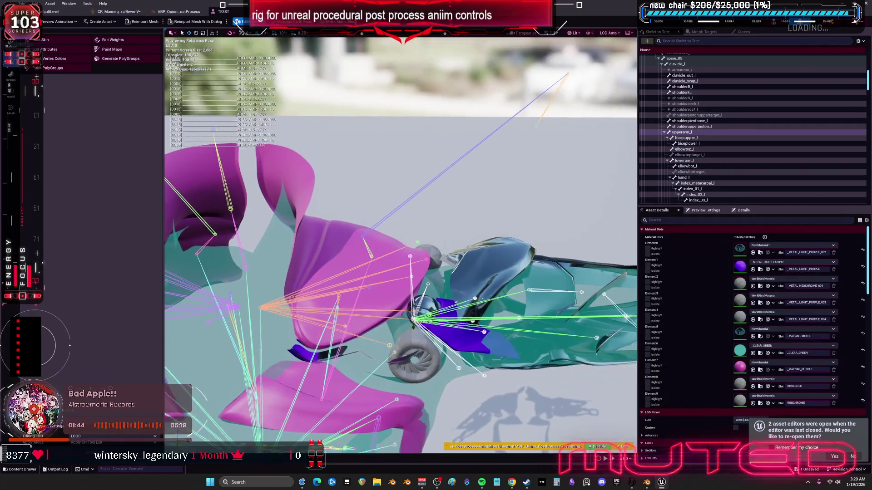
pyautogui.click(130, 13)
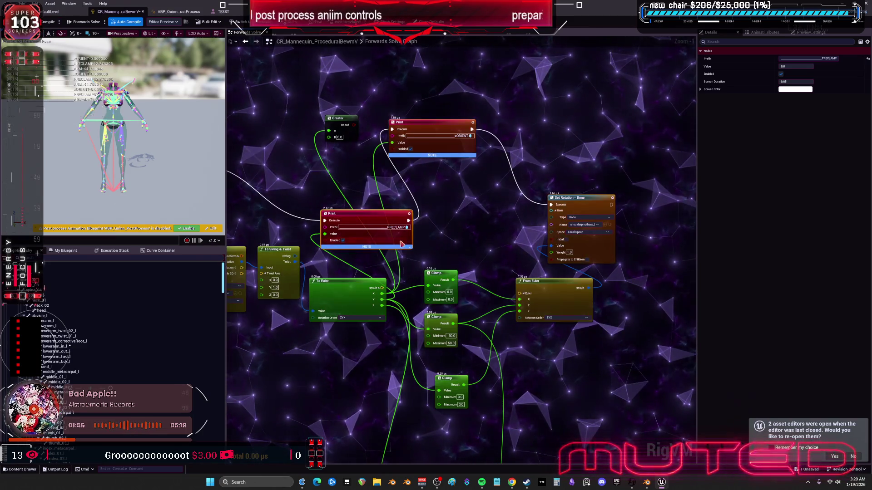
# Step: Rotate upperarm_l in the TESST preview to watch the PRECLAMP and ARM prints, then undo it
pyautogui.moveTo(421, 240); pyautogui.dragTo(409, 194)
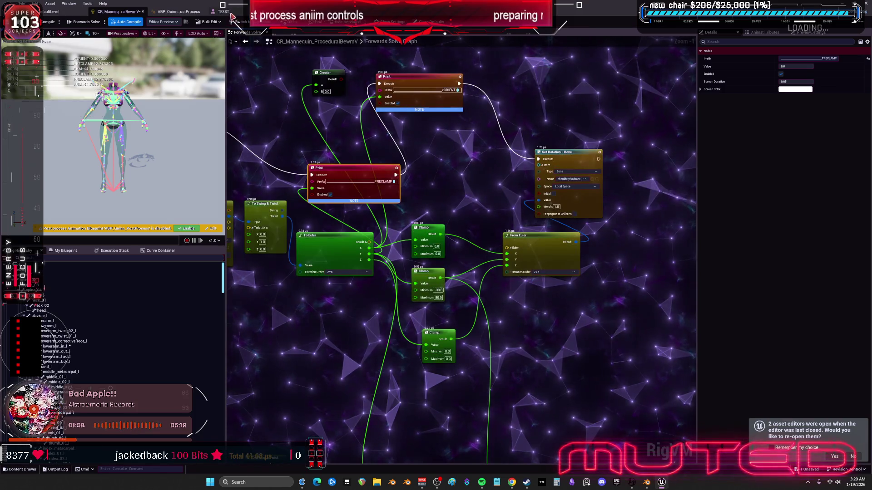
pyautogui.hotkey('ctrl', 'Tab')
pyautogui.moveTo(500, 234); pyautogui.dragTo(475, 302)
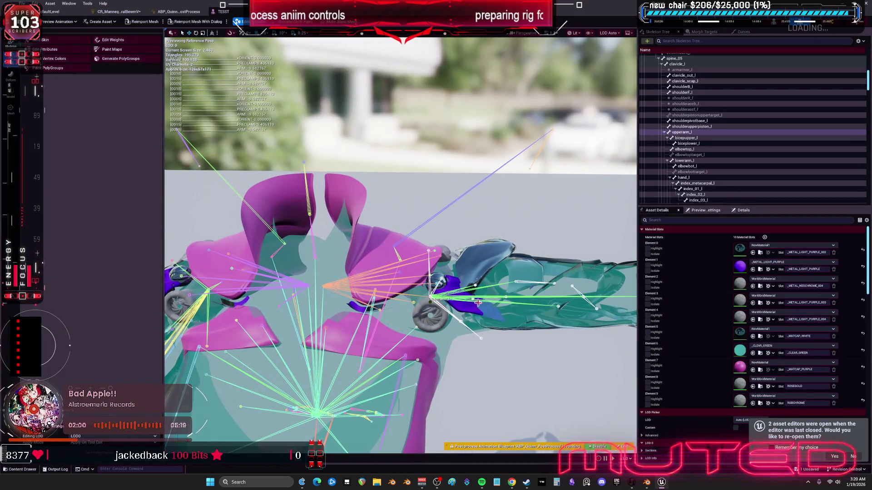
pyautogui.moveTo(525, 260); pyautogui.dragTo(535, 265)
pyautogui.click(583, 280)
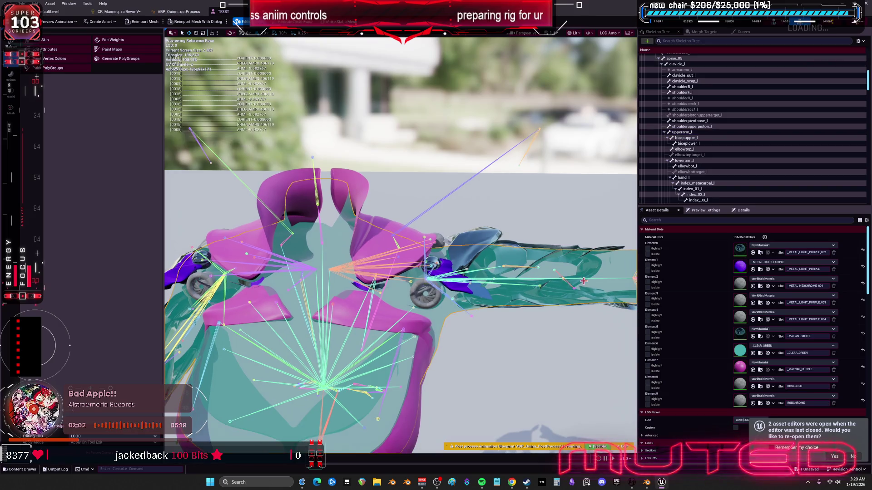
pyautogui.click(577, 278)
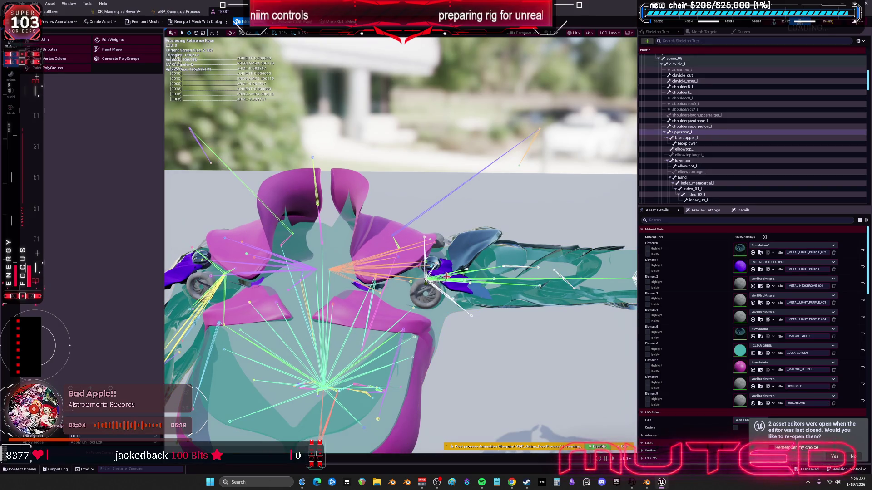
pyautogui.moveTo(443, 264)
pyautogui.mouseDown()
pyautogui.moveTo(436, 308)
pyautogui.moveTo(450, 290)
pyautogui.moveTo(411, 251)
pyautogui.moveTo(430, 240)
pyautogui.moveTo(435, 255)
pyautogui.moveTo(426, 240)
pyautogui.moveTo(432, 259)
pyautogui.moveTo(430, 251)
pyautogui.mouseUp()
pyautogui.hotkey('ctrl', 'z')
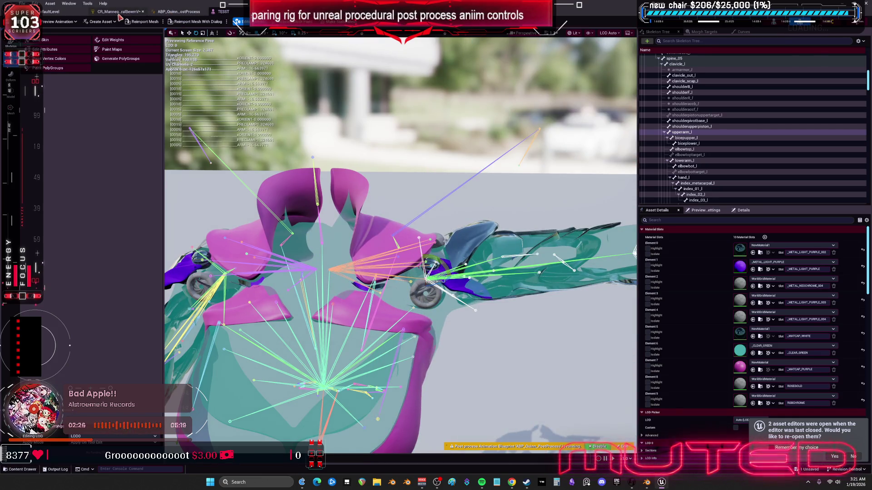
pyautogui.click(119, 13)
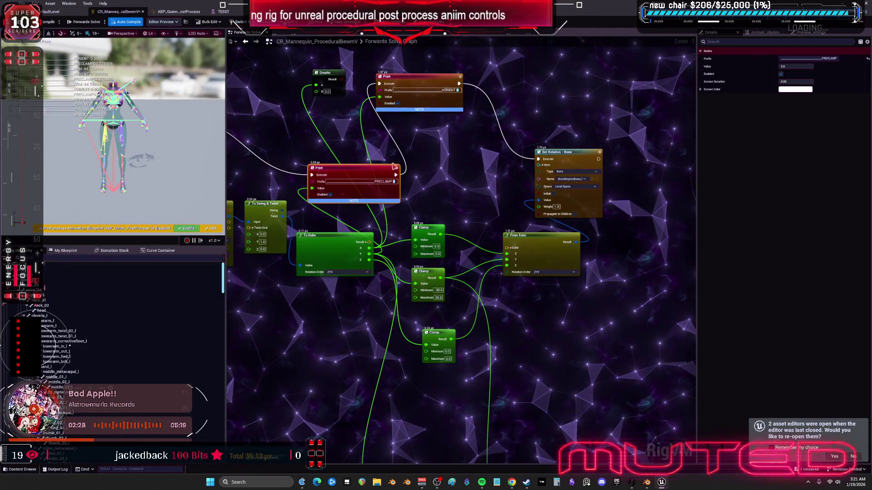
pyautogui.moveTo(393, 168); pyautogui.dragTo(415, 225)
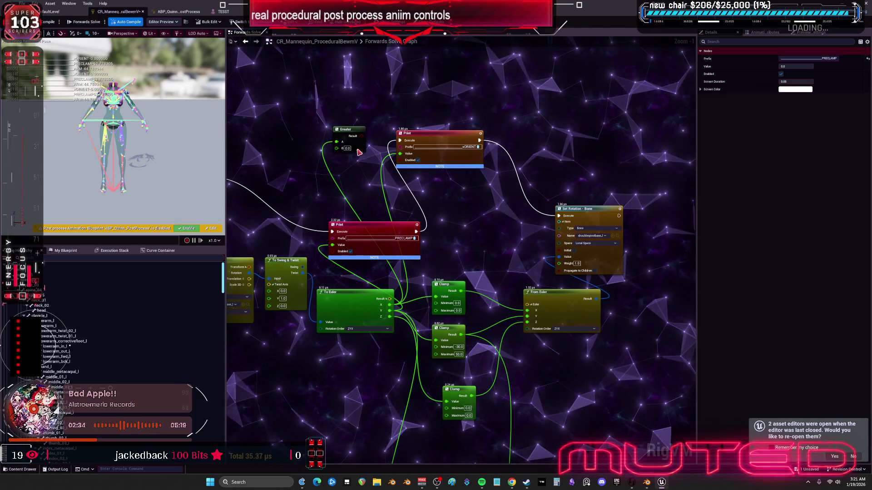
pyautogui.moveTo(343, 116); pyautogui.dragTo(344, 117)
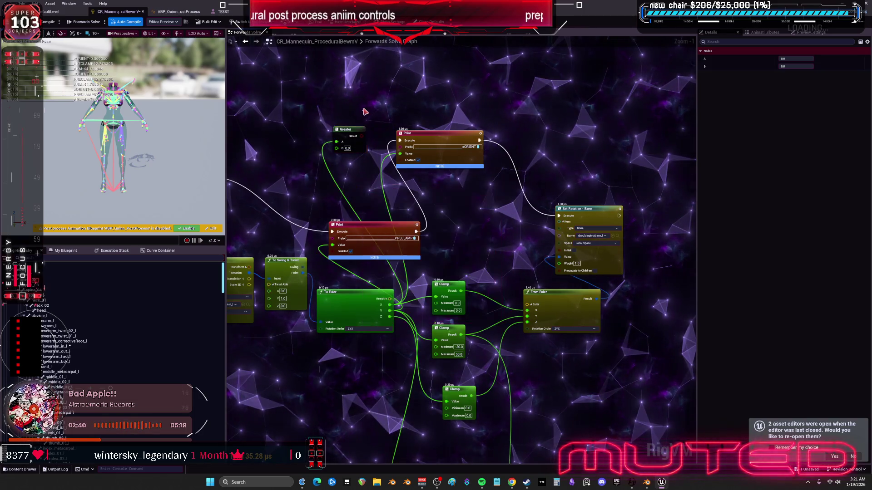
pyautogui.click(351, 150)
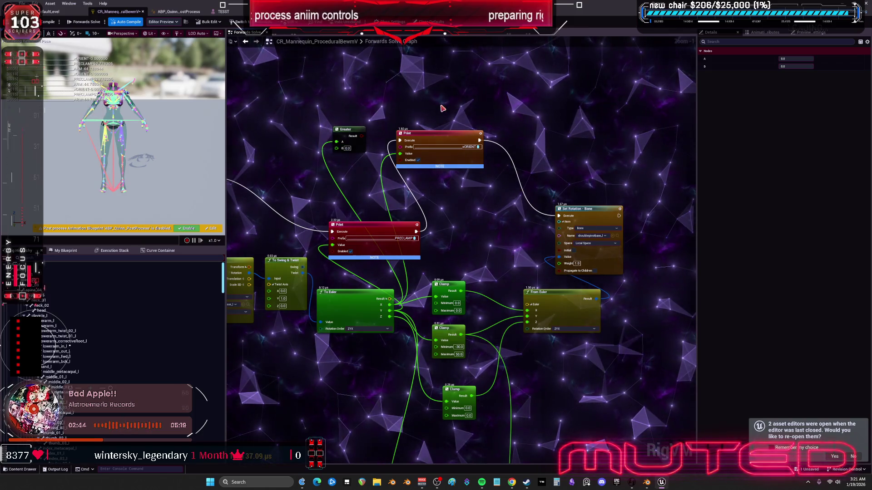
pyautogui.click(442, 89)
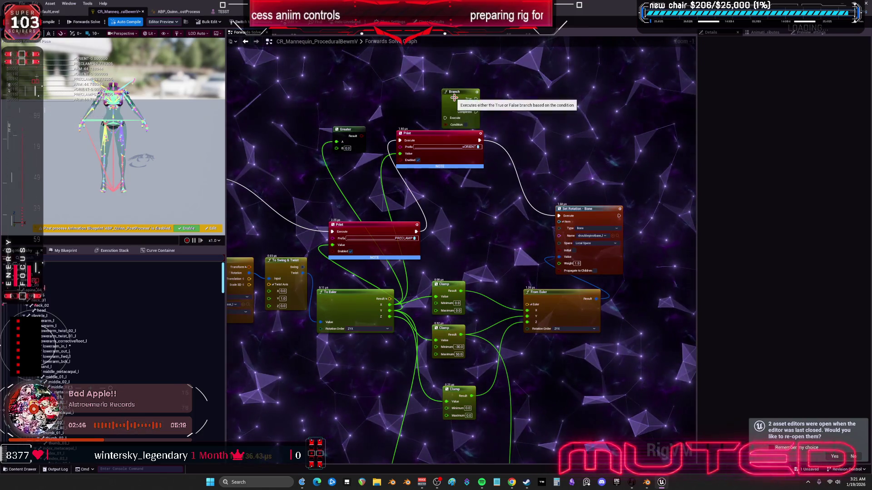
pyautogui.press('Delete')
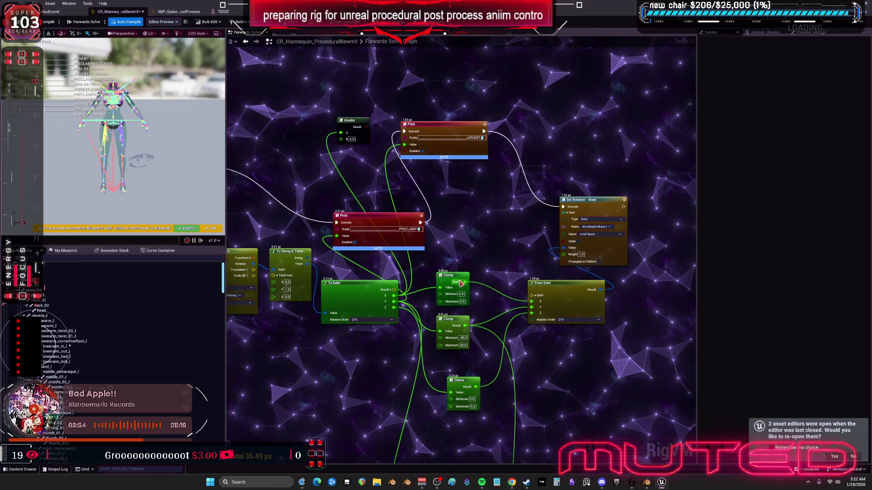
# Step: Connect To Euler's X and Z outputs directly to From Euler's X and Z, then view the TESST shoulders
pyautogui.moveTo(460, 280); pyautogui.dragTo(464, 260)
pyautogui.moveTo(394, 296); pyautogui.dragTo(532, 302)
pyautogui.moveTo(394, 307)
pyautogui.mouseDown()
pyautogui.moveTo(520, 323)
pyautogui.moveTo(532, 313)
pyautogui.mouseUp()
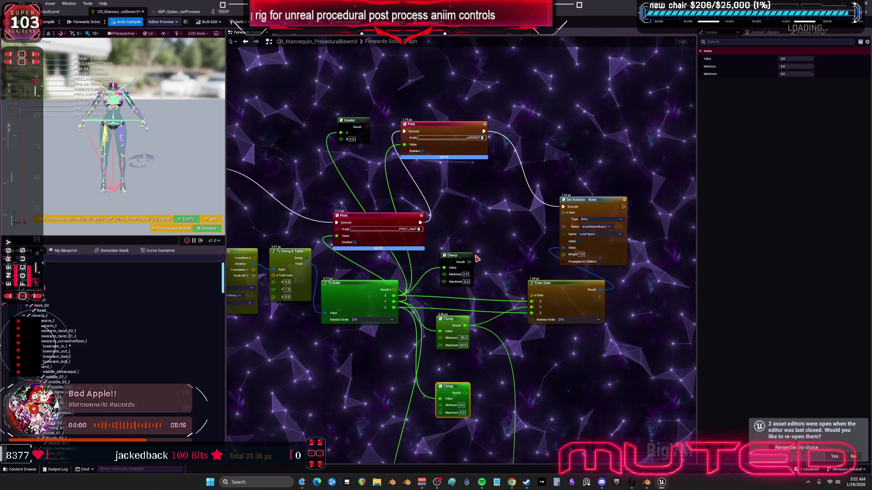
pyautogui.moveTo(454, 255); pyautogui.dragTo(482, 200)
pyautogui.moveTo(393, 218)
pyautogui.mouseDown()
pyautogui.moveTo(363, 195)
pyautogui.moveTo(240, 198)
pyautogui.moveTo(393, 217)
pyautogui.mouseUp()
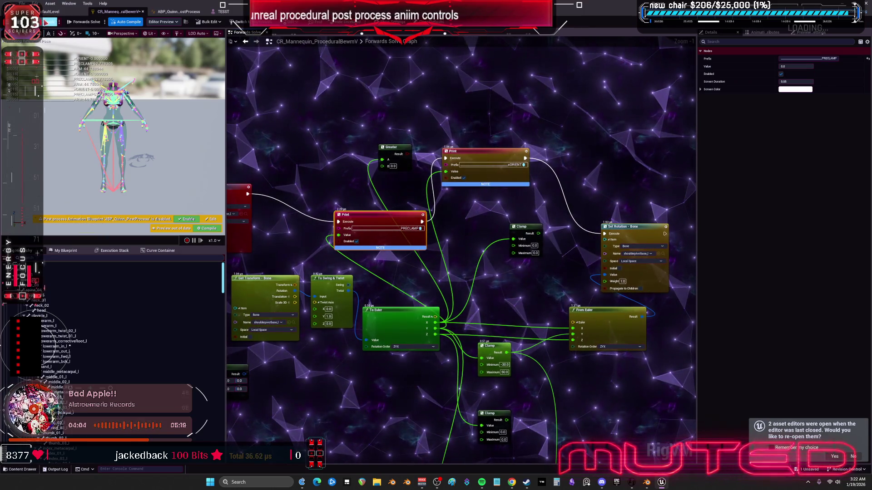
pyautogui.click(222, 11)
pyautogui.moveTo(481, 255); pyautogui.dragTo(460, 286)
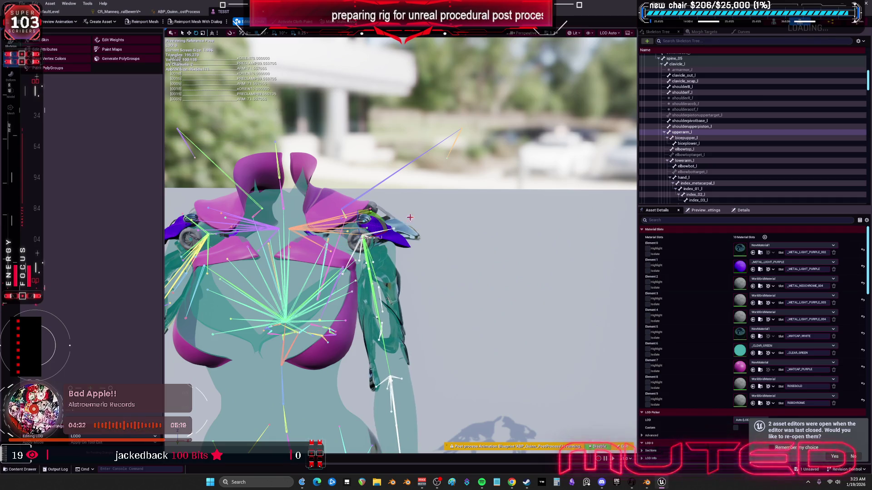
# Step: Rotate upperarm_l about -14° inward to test the shoulder pieces, then bring up Blender
pyautogui.moveTo(384, 223)
pyautogui.mouseDown()
pyautogui.moveTo(363, 260)
pyautogui.moveTo(377, 232)
pyautogui.moveTo(392, 237)
pyautogui.moveTo(375, 222)
pyautogui.mouseUp()
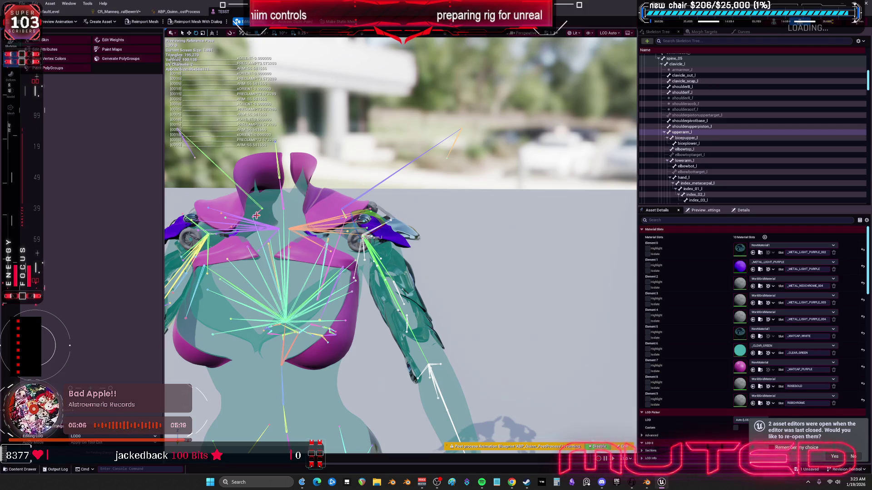
pyautogui.click(647, 482)
pyautogui.scroll(4, 430, 257)
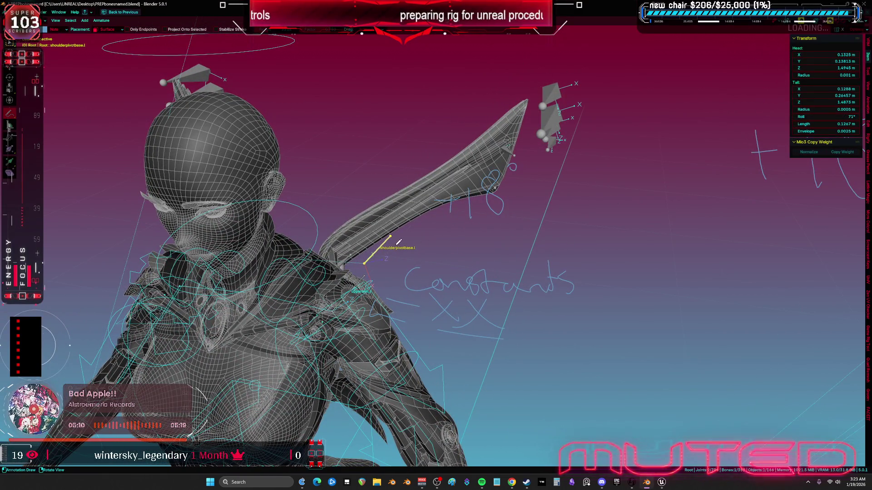
# Step: Set the left shoulder pivot base bone's roll to 111° in the N-panel
pyautogui.press('w')
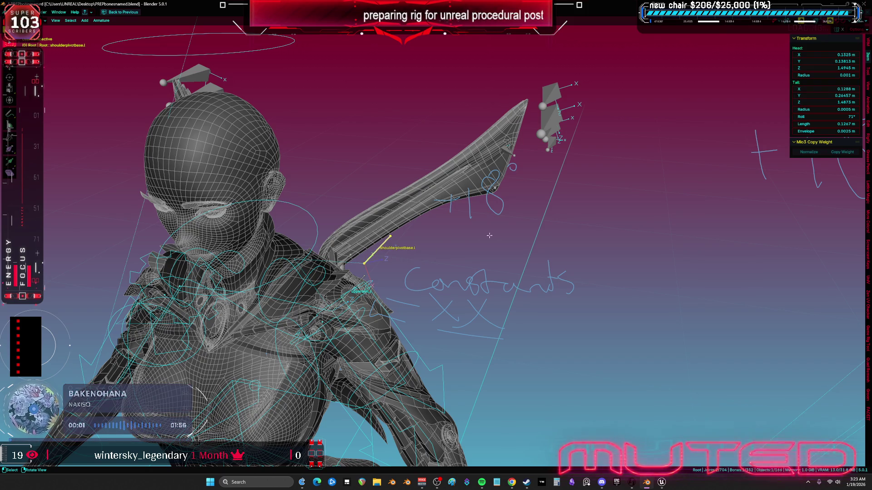
pyautogui.click(824, 116)
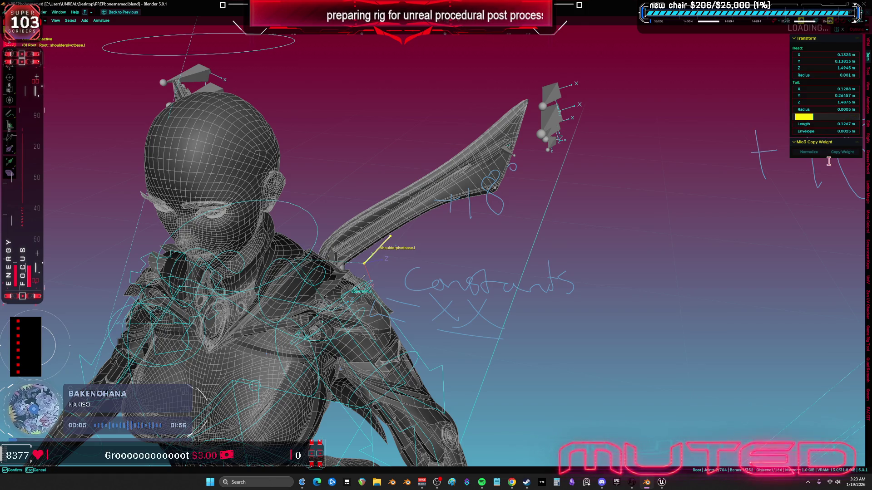
pyautogui.press('Return')
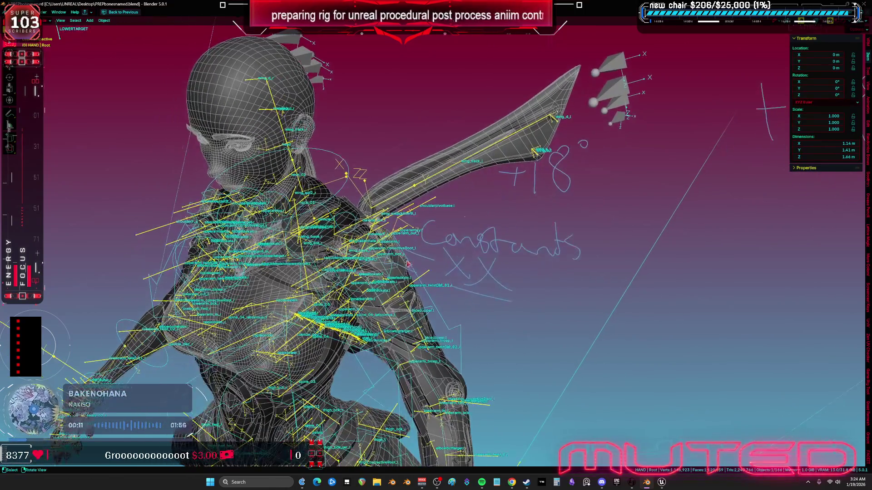
# Step: In Object Mode, select the shoulder meshes, the body mesh and the armature
pyautogui.press('Tab')
pyautogui.press('Tab')
pyautogui.press('Tab')
pyautogui.hotkey('ctrl', 'Tab')
pyautogui.click(337, 245)
pyautogui.scroll(3, 336, 246)
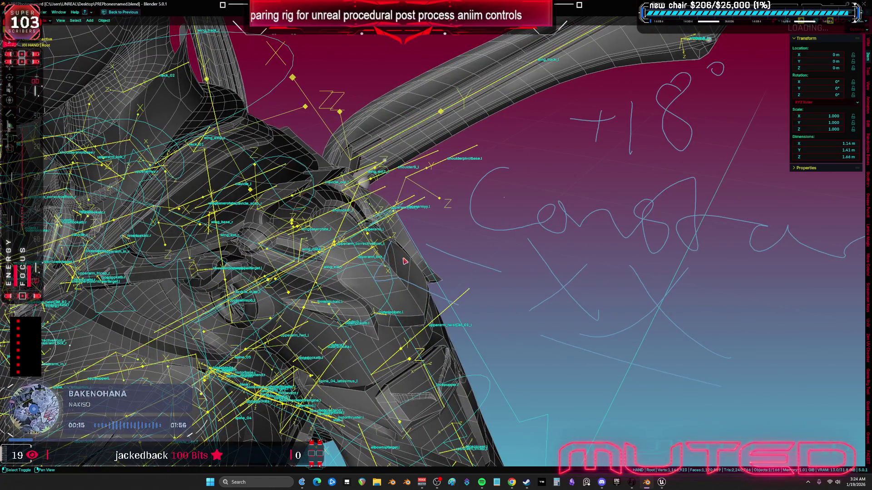
pyautogui.click(307, 232)
pyautogui.click(376, 219)
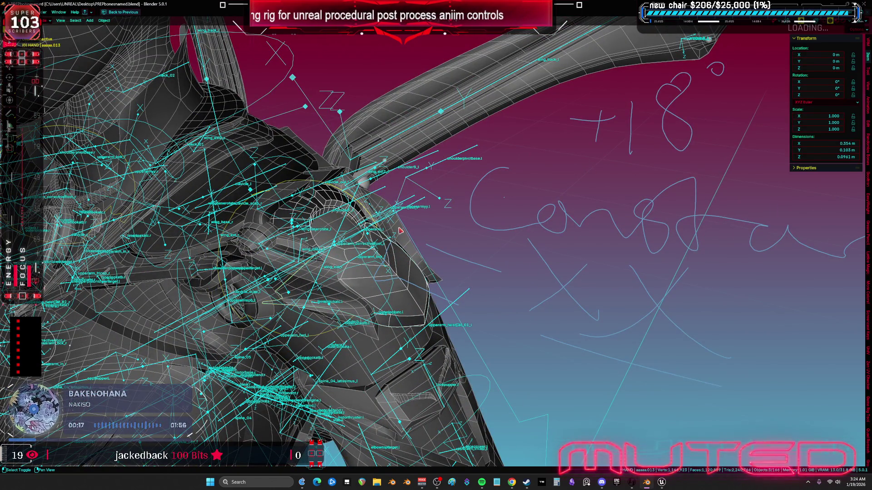
pyautogui.click(257, 311)
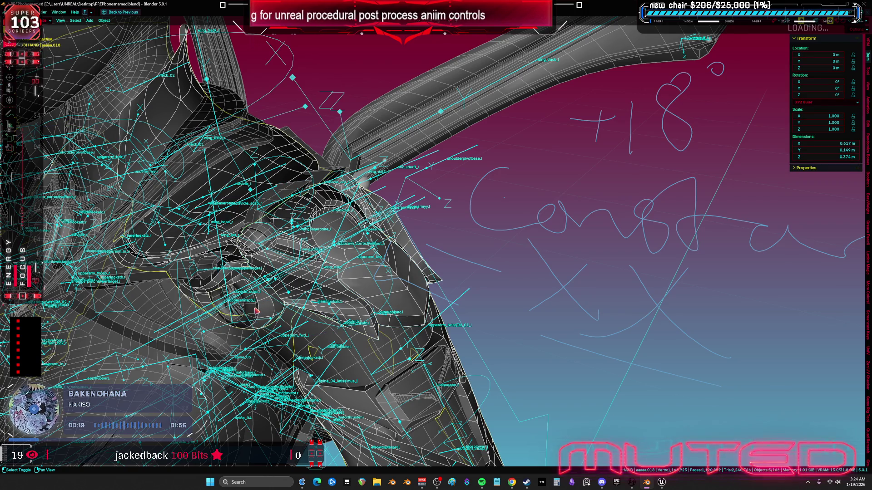
pyautogui.click(162, 311)
pyautogui.click(393, 260)
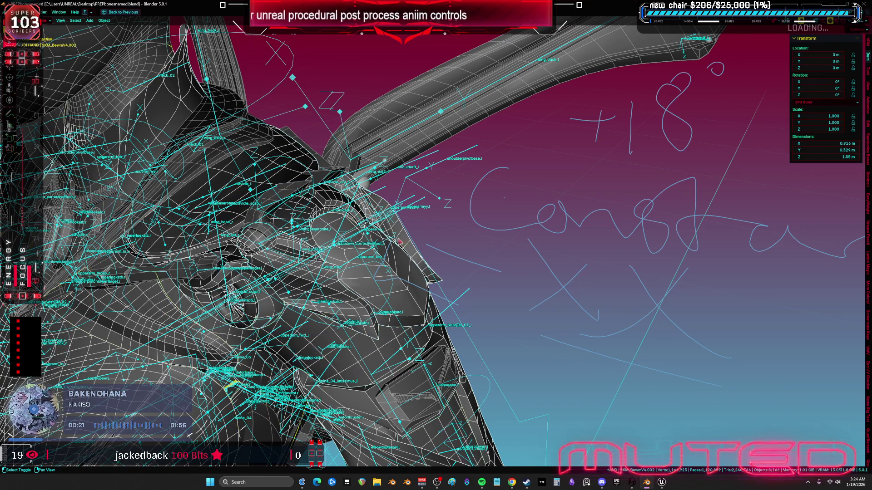
pyautogui.click(231, 385)
# Step: Start an FBX export of the selection from the File menu
pyautogui.click(14, 12)
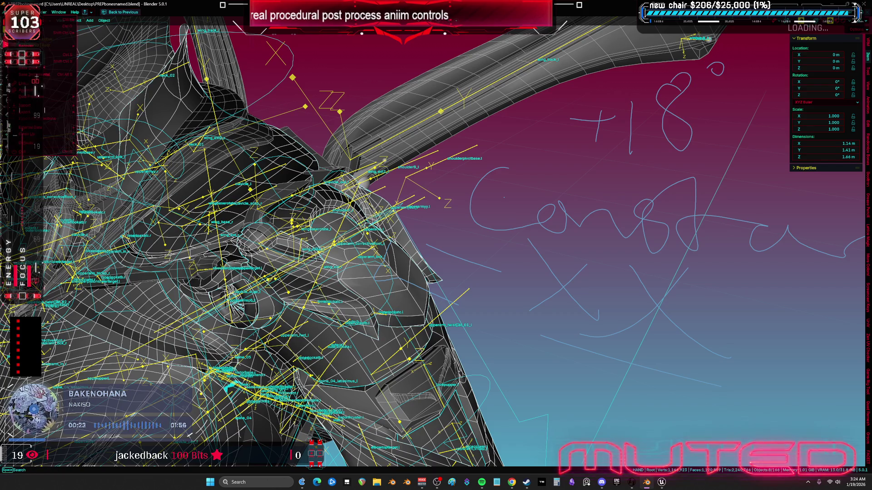
pyautogui.moveTo(59, 130)
pyautogui.click(157, 173)
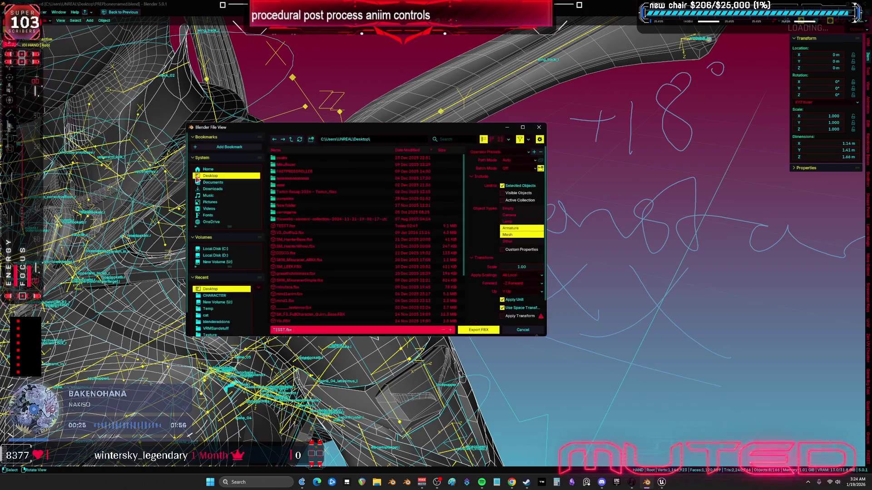
# Step: Export the FBX to the Desktop, overwriting TESST.fbx
pyautogui.click(286, 225)
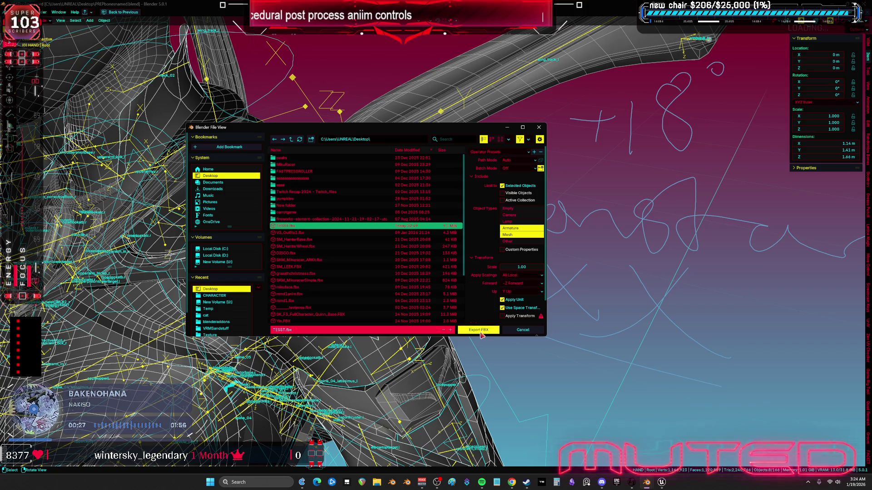
pyautogui.click(480, 331)
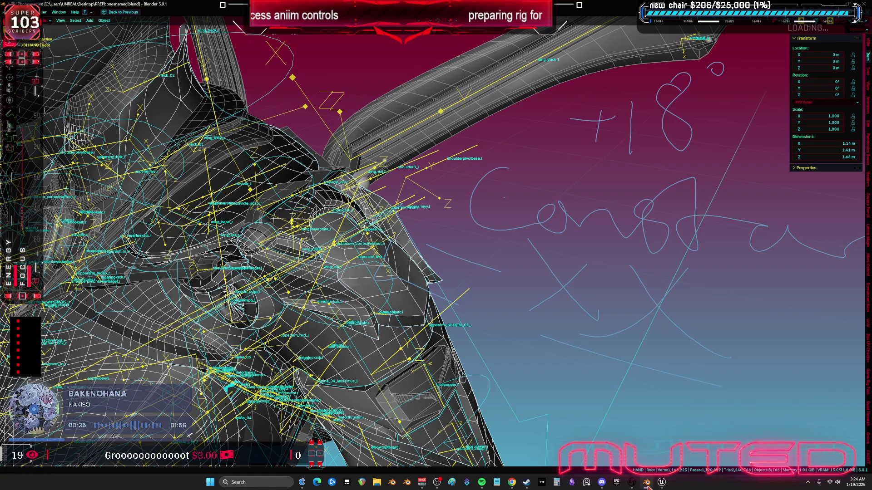
# Step: Back in Unreal, reimport the TESST skeletal mesh asset from the updated FBX
pyautogui.moveTo(664, 486)
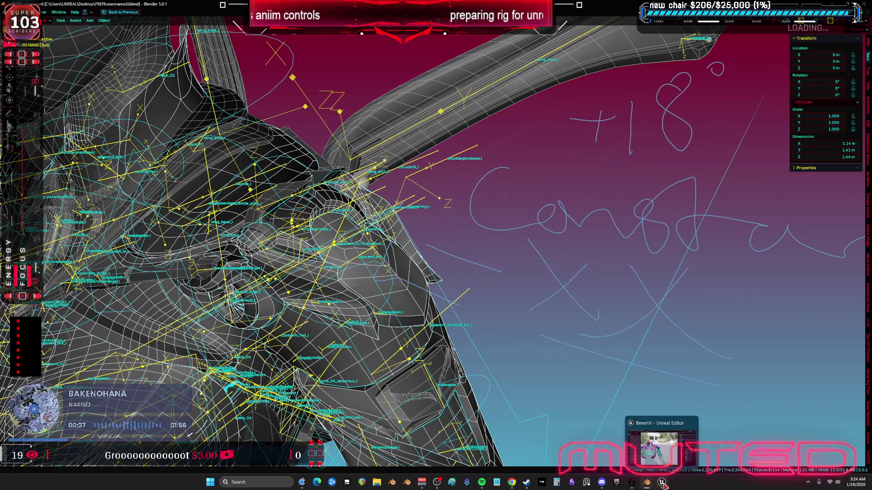
pyautogui.click(660, 447)
pyautogui.click(69, 13)
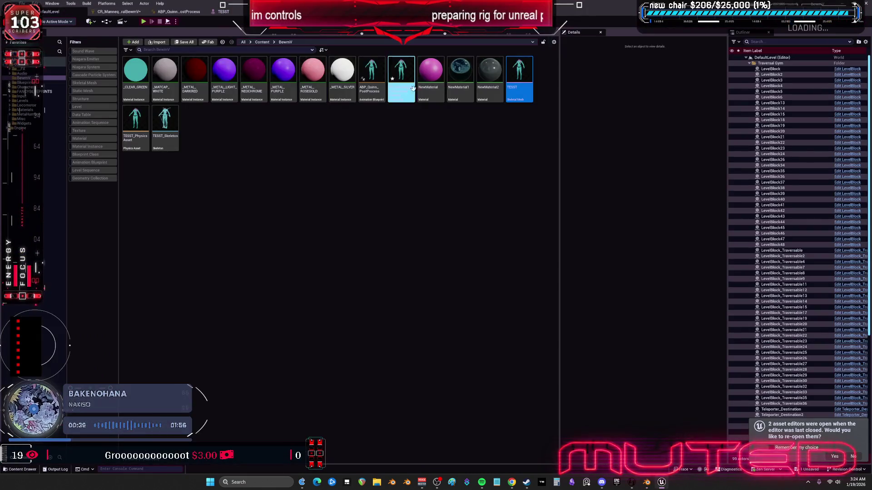
pyautogui.rightClick(519, 74)
pyautogui.click(551, 145)
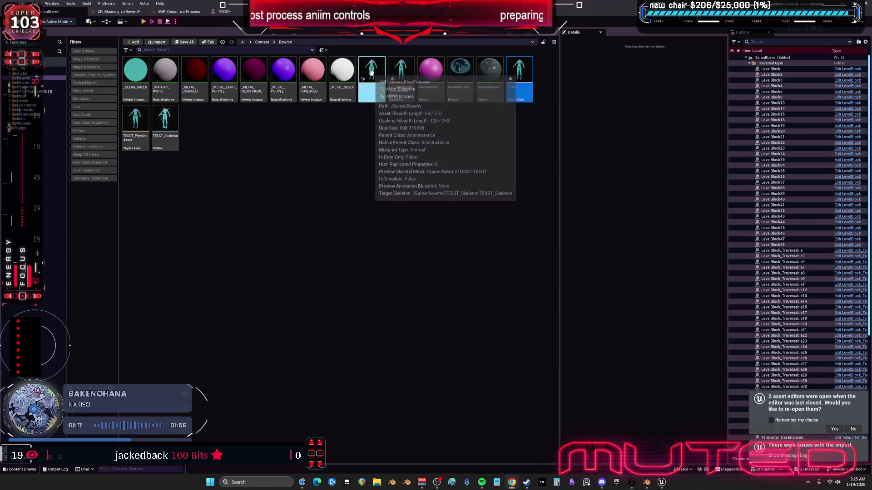
# Step: Import the TESST bone hierarchy into the procedural Control Rig, save, and view the TESST preview
pyautogui.click(410, 71)
pyautogui.doubleClick(402, 75)
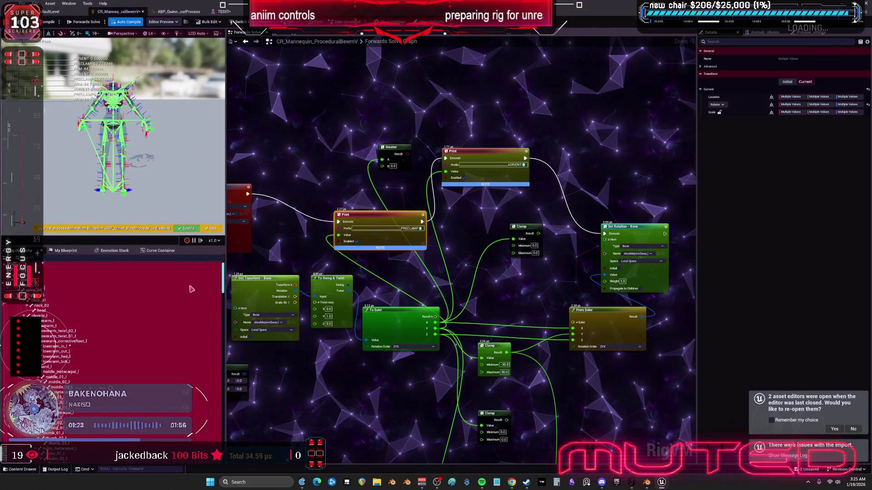
pyautogui.click(40, 266)
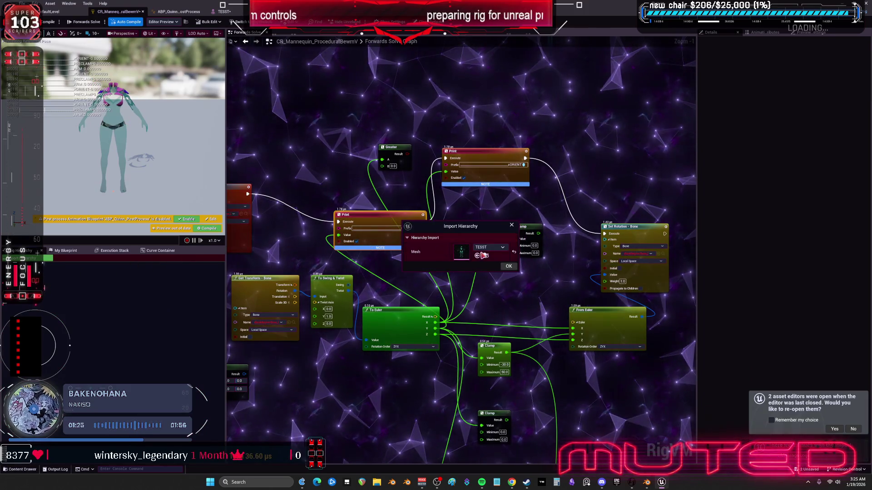
pyautogui.click(508, 267)
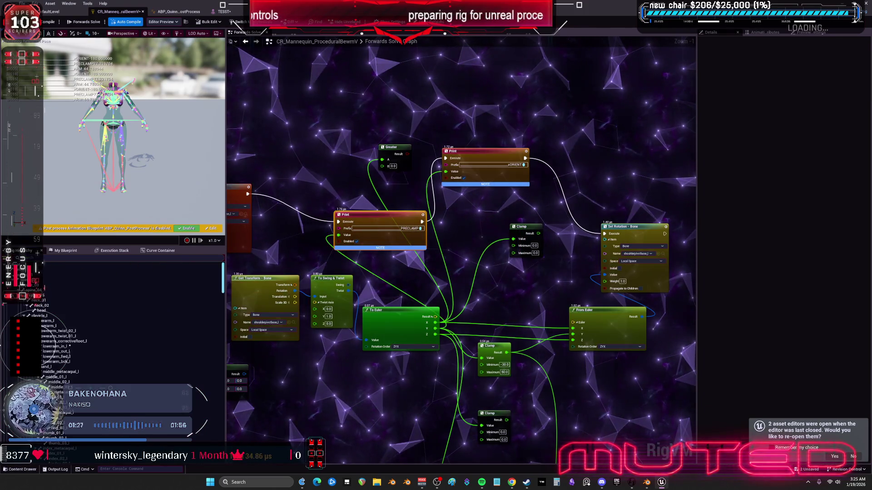
pyautogui.hotkey('ctrl', 's')
pyautogui.click(224, 11)
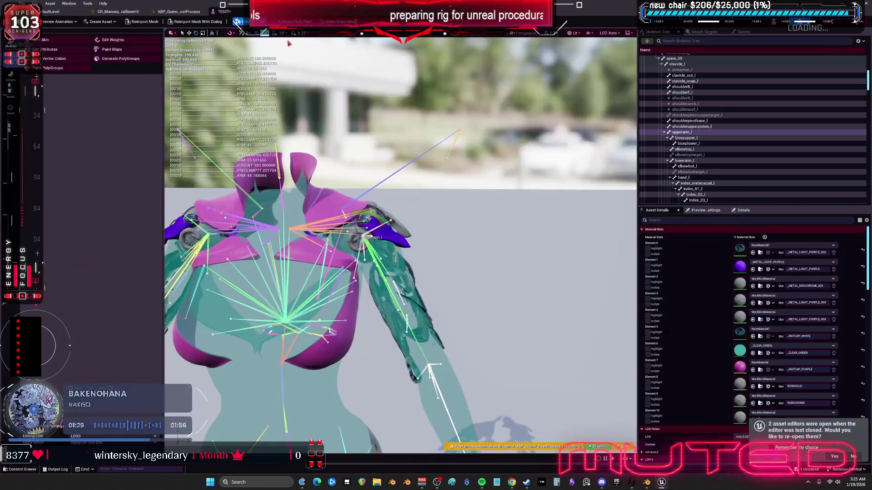
# Step: Swing upperarm_l upward in the TESST viewport, then return to the CR_Mannequin graph
pyautogui.moveTo(383, 254)
pyautogui.mouseDown()
pyautogui.moveTo(386, 214)
pyautogui.moveTo(395, 249)
pyautogui.moveTo(376, 260)
pyautogui.mouseUp()
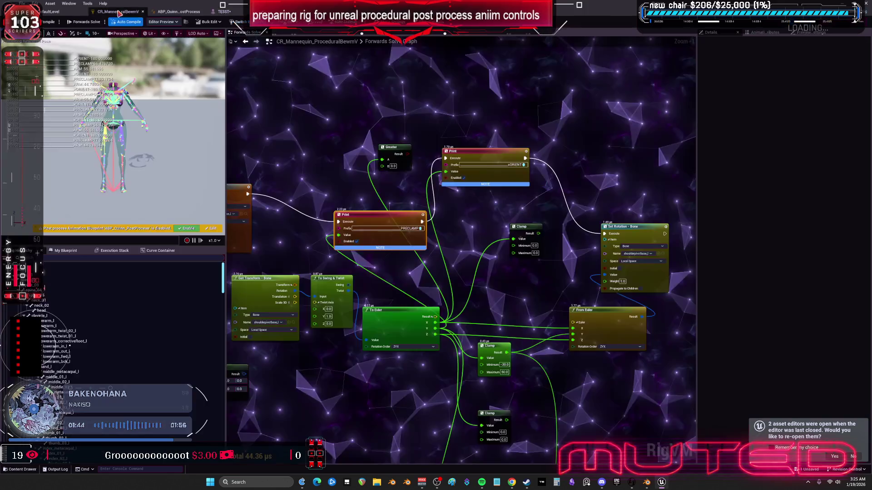
pyautogui.click(118, 11)
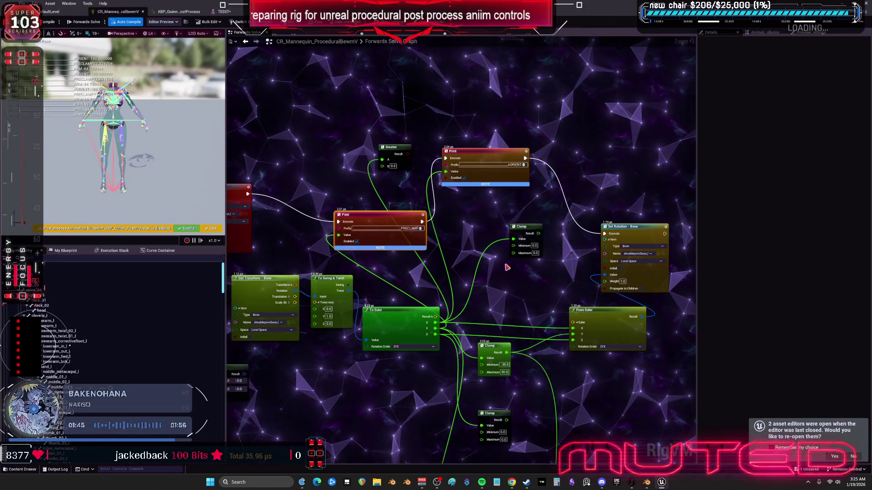
# Step: Set the middle Clamp node's Minimum to -180 and Maximum to 180
pyautogui.moveTo(529, 303); pyautogui.dragTo(492, 279)
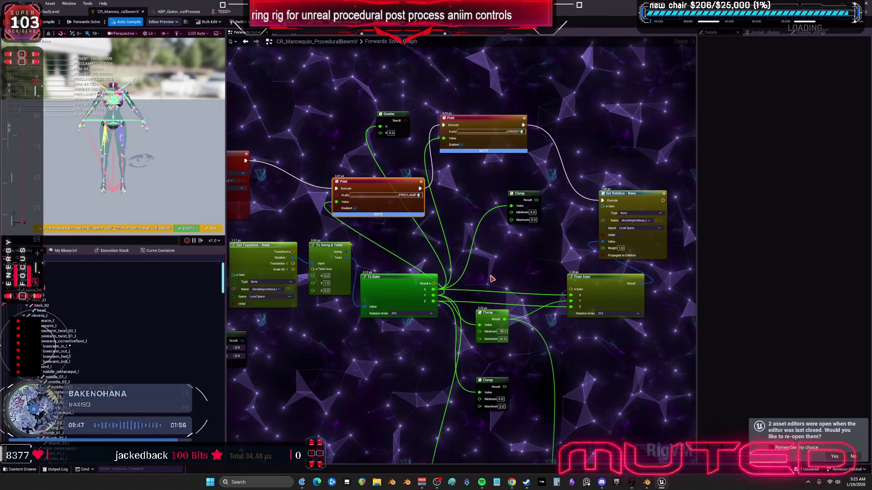
pyautogui.click(502, 331)
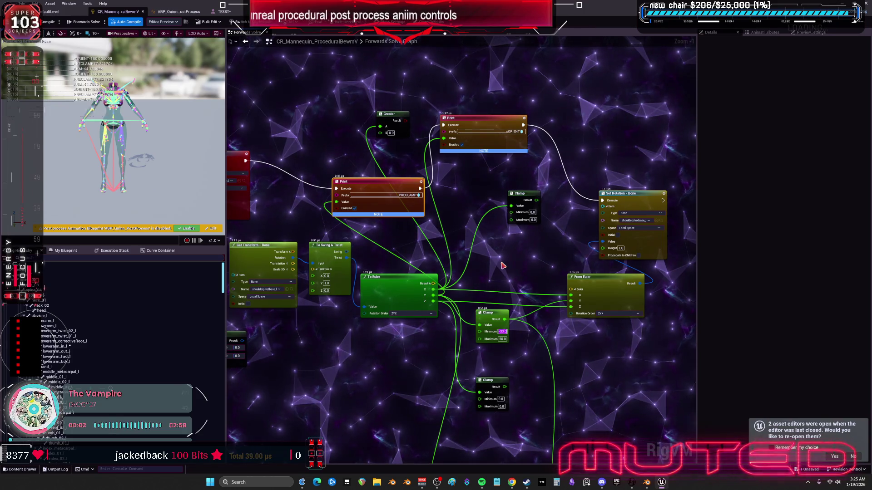
pyautogui.write('-180')
pyautogui.press('Tab')
pyautogui.write('180')
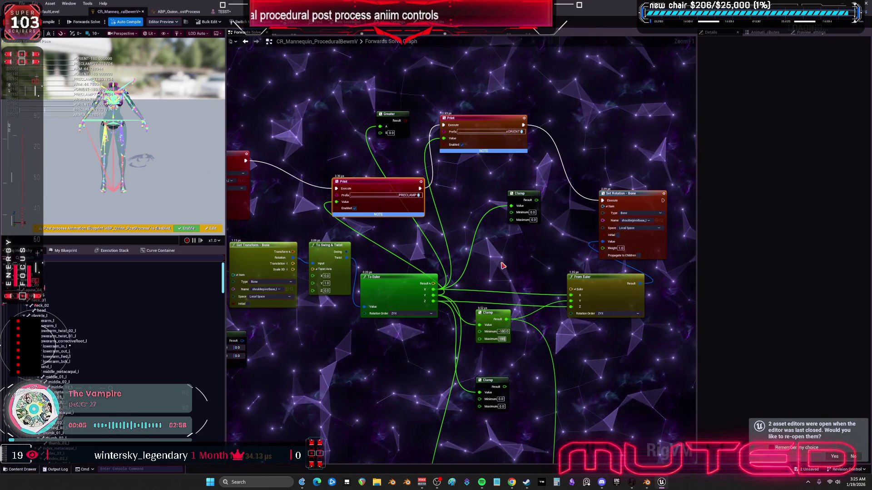
pyautogui.press('Return')
# Step: Compile the rig and rotate upperarm_l down in the TESST preview to test
pyautogui.click(46, 23)
pyautogui.click(222, 11)
pyautogui.moveTo(370, 213)
pyautogui.mouseDown()
pyautogui.moveTo(370, 245)
pyautogui.moveTo(371, 196)
pyautogui.moveTo(363, 227)
pyautogui.moveTo(381, 211)
pyautogui.moveTo(393, 240)
pyautogui.moveTo(372, 266)
pyautogui.moveTo(341, 263)
pyautogui.moveTo(358, 273)
pyautogui.moveTo(381, 263)
pyautogui.moveTo(392, 245)
pyautogui.moveTo(383, 186)
pyautogui.moveTo(394, 225)
pyautogui.mouseUp()
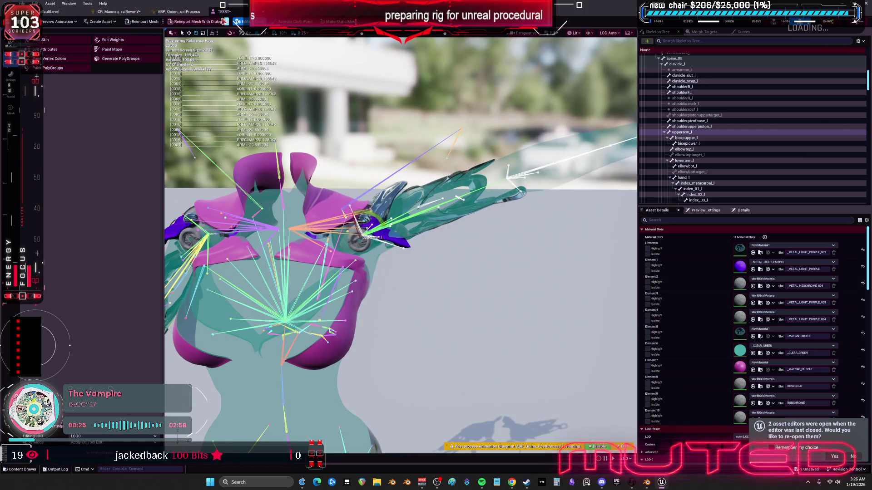
# Step: Move the PRECLAMP Print node, then lower upperarm_l in the TESST preview to test the clamp
pyautogui.click(118, 12)
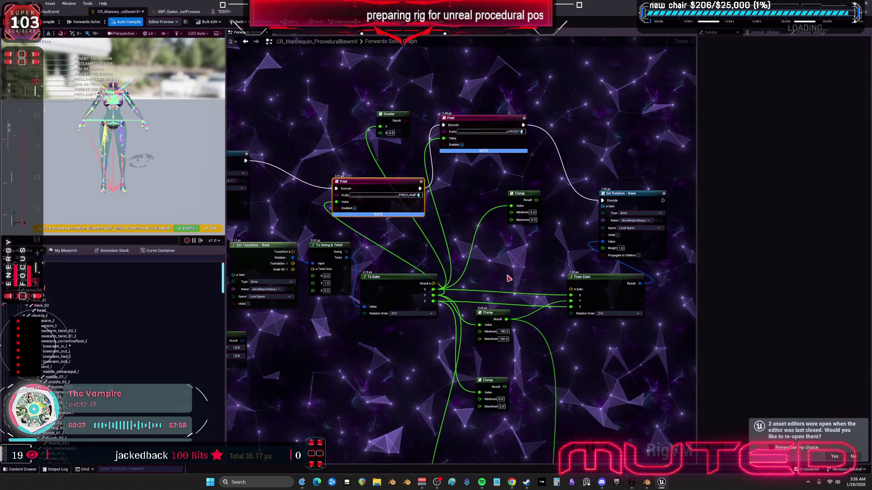
pyautogui.moveTo(388, 183)
pyautogui.mouseDown()
pyautogui.moveTo(419, 175)
pyautogui.moveTo(306, 176)
pyautogui.moveTo(544, 175)
pyautogui.moveTo(486, 168)
pyautogui.moveTo(506, 169)
pyautogui.moveTo(363, 178)
pyautogui.mouseUp()
pyautogui.hotkey('ctrl', 'Tab')
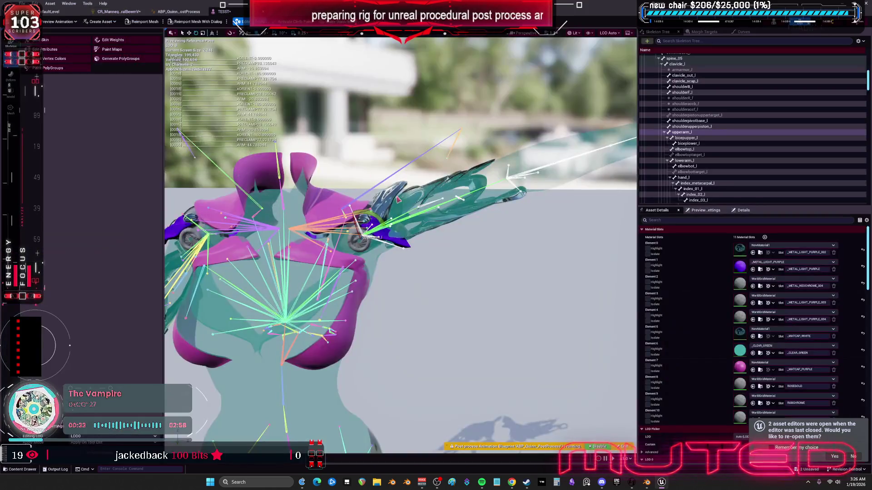
pyautogui.moveTo(363, 213)
pyautogui.mouseDown()
pyautogui.moveTo(375, 263)
pyautogui.moveTo(362, 268)
pyautogui.moveTo(387, 219)
pyautogui.moveTo(362, 202)
pyautogui.mouseUp()
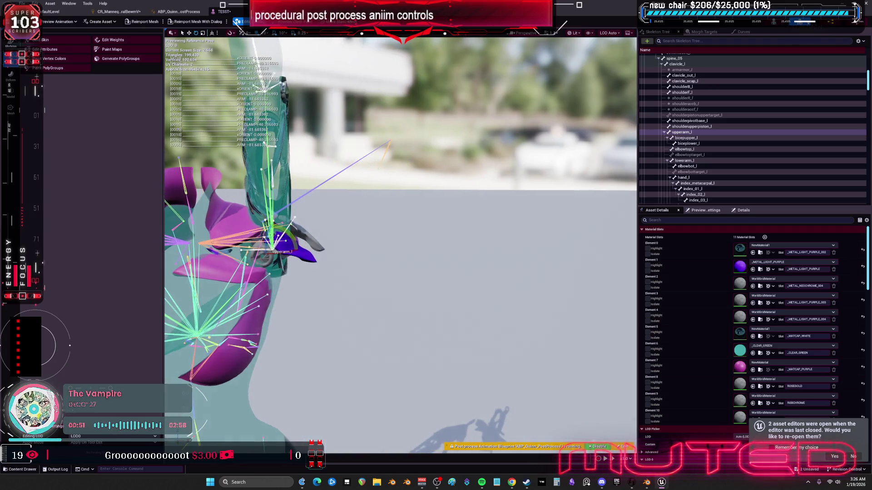
pyautogui.click(119, 11)
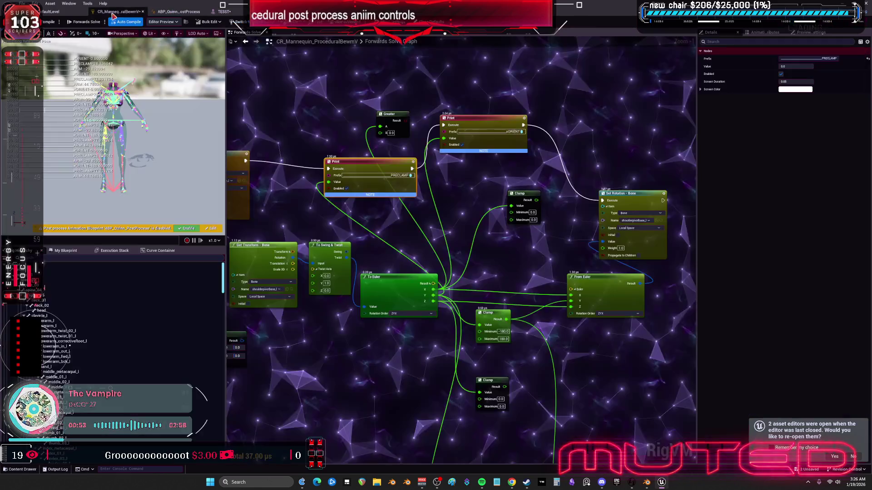
# Step: Set the middle Clamp's Minimum to -40 and Maximum to 25, then check the TESST preview
pyautogui.doubleClick(494, 332)
pyautogui.write('-4')
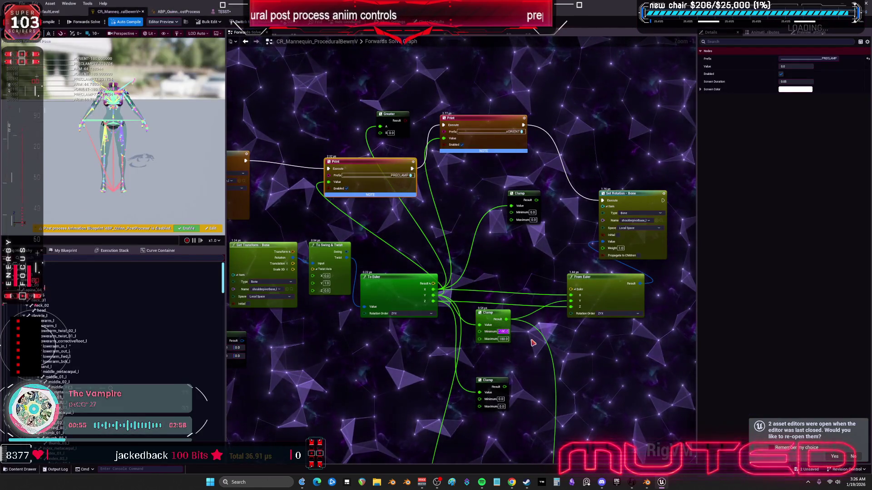
pyautogui.write('0')
pyautogui.press('Tab')
pyautogui.write('25')
pyautogui.press('Return')
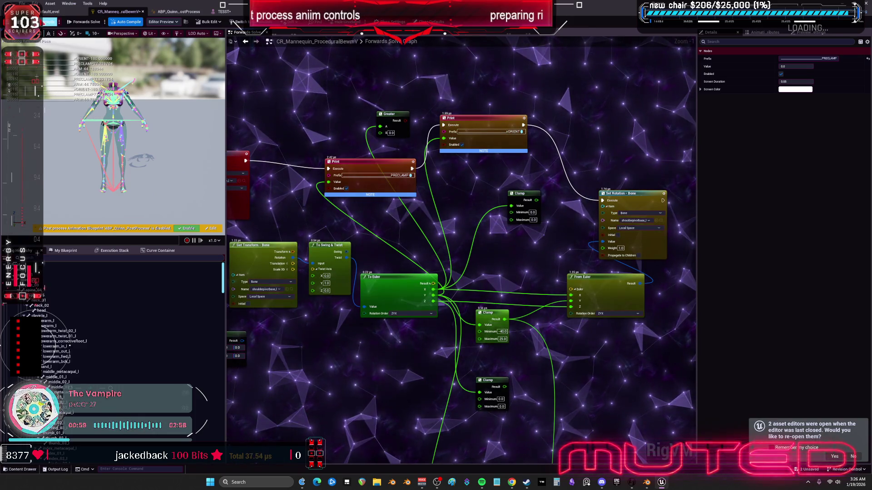
pyautogui.click(223, 12)
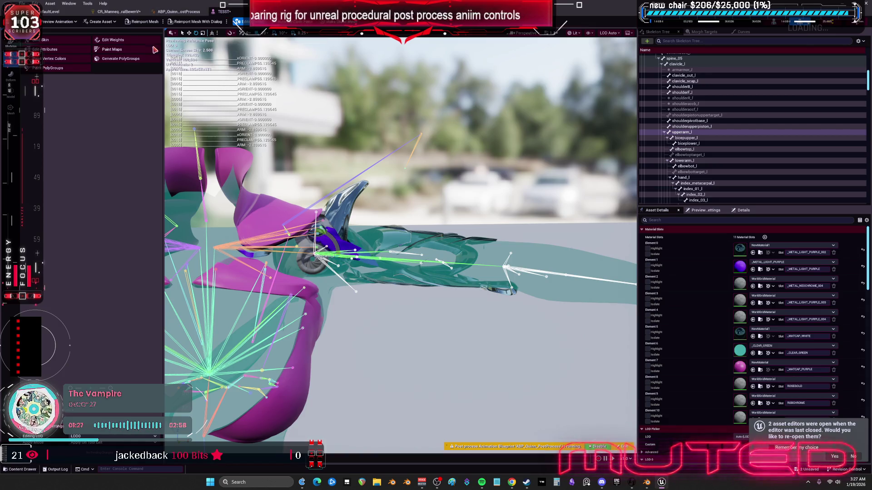
# Step: Go back to the CR_Mannequin Forwards Solve graph and inspect the To Euler node feeding the clamps
pyautogui.click(117, 12)
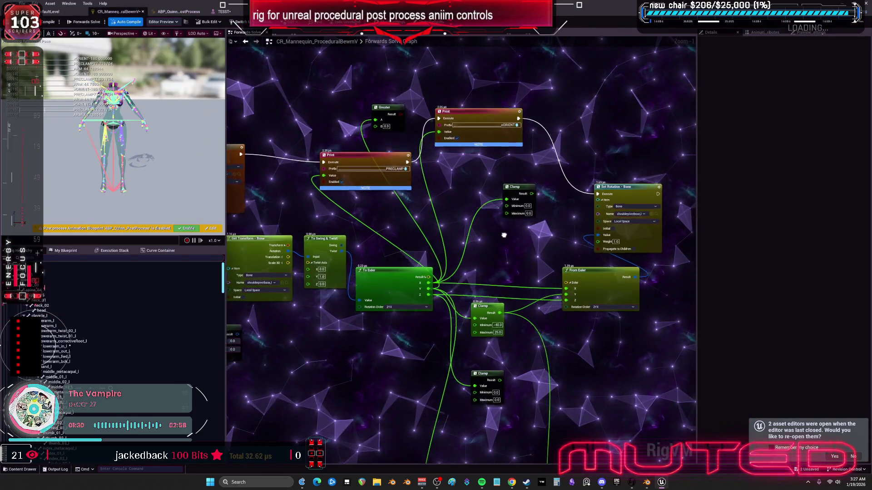
pyautogui.moveTo(510, 271); pyautogui.dragTo(464, 215)
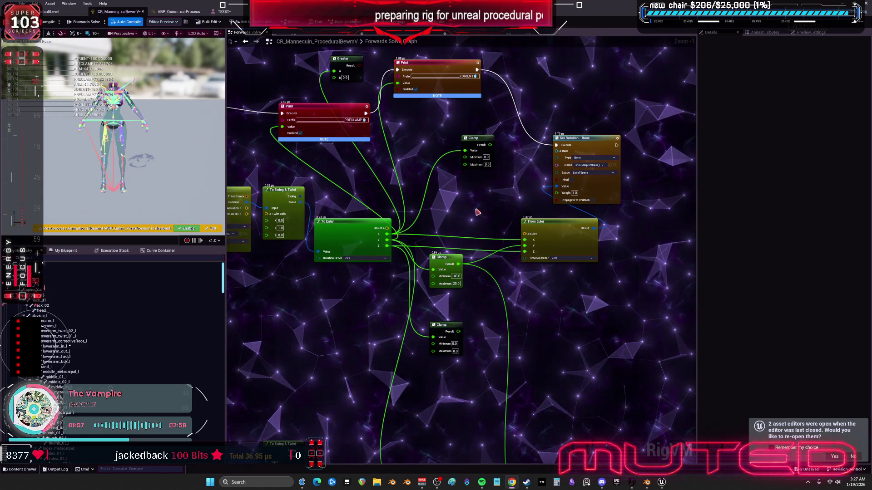
pyautogui.click(354, 243)
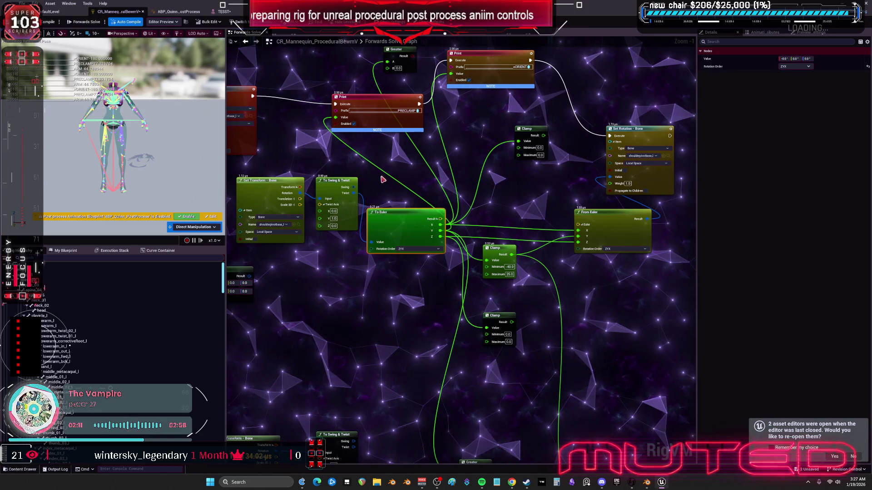
# Step: Add a To Axis And Angle node from the Twist output and position it beside the lower -40/25 Clamp
pyautogui.click(336, 181)
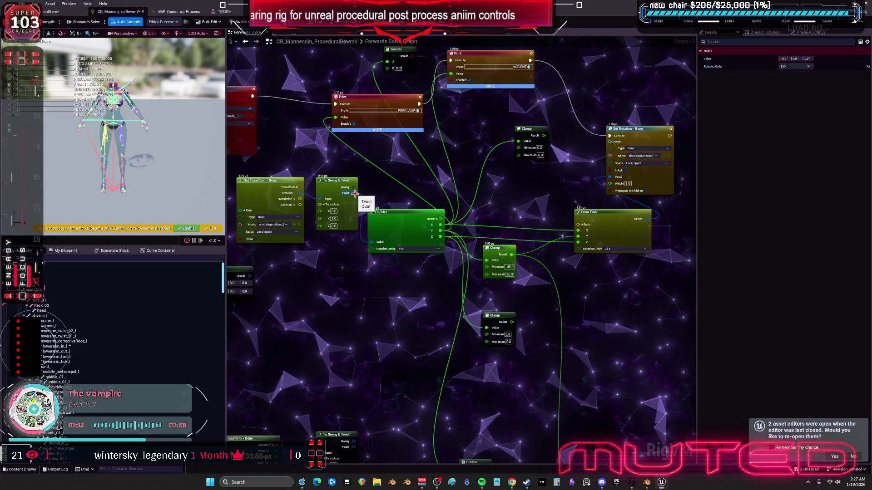
pyautogui.write('QUAT')
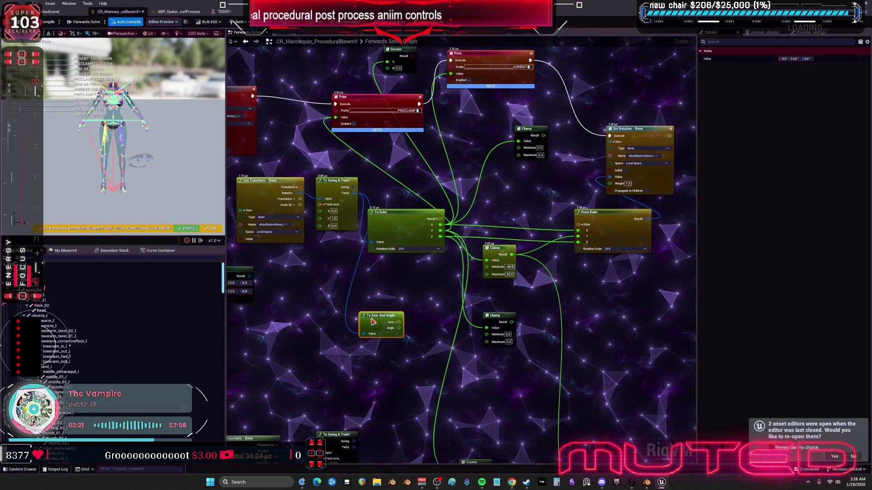
pyautogui.moveTo(372, 319); pyautogui.dragTo(371, 295)
pyautogui.moveTo(440, 293); pyautogui.dragTo(418, 293)
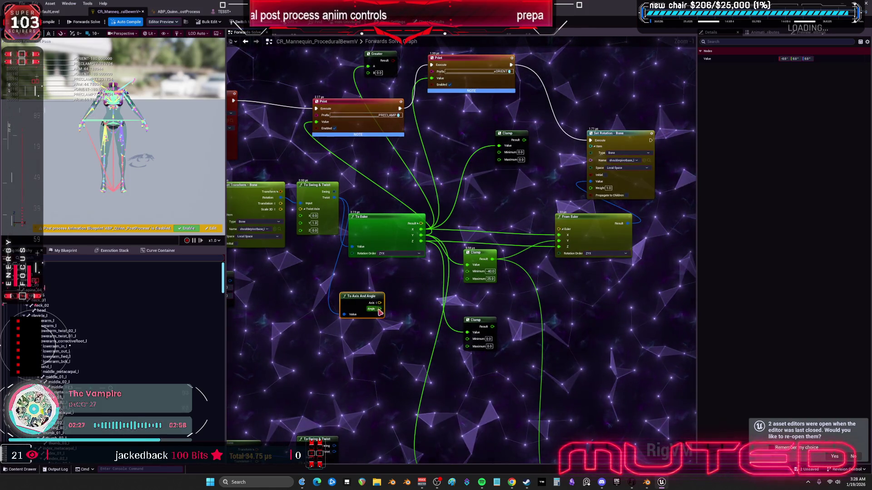
pyautogui.moveTo(409, 291)
pyautogui.mouseDown()
pyautogui.moveTo(401, 264)
pyautogui.moveTo(428, 268)
pyautogui.mouseUp()
pyautogui.click(472, 226)
pyautogui.moveTo(345, 264); pyautogui.dragTo(339, 311)
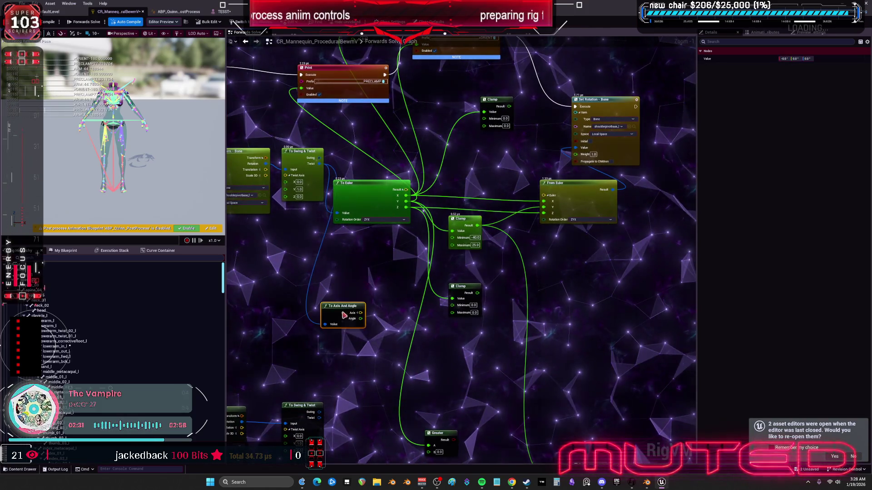
pyautogui.hotkey('ctrl', 'c')
pyautogui.hotkey('ctrl', 'v')
pyautogui.press('Delete')
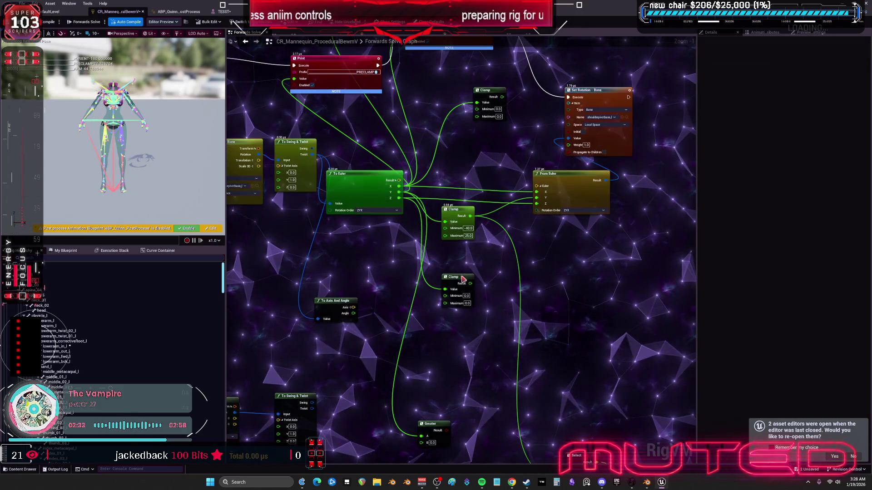
pyautogui.moveTo(453, 281); pyautogui.dragTo(461, 255)
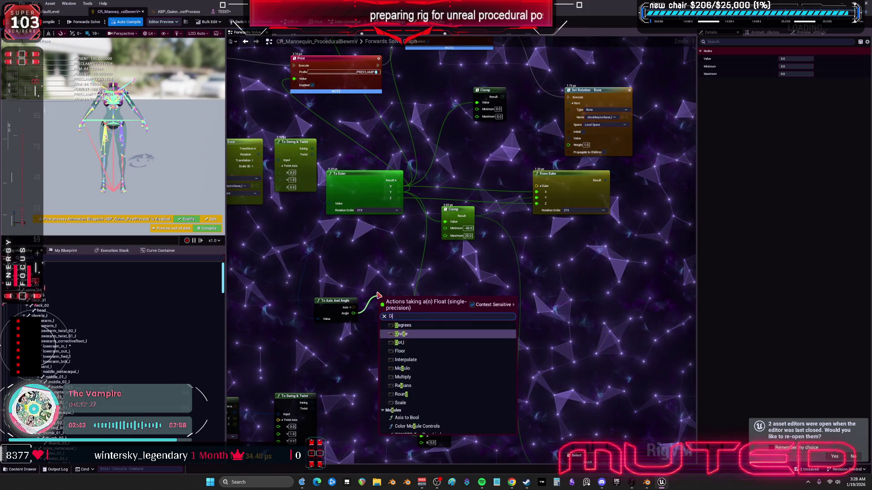
# Step: Convert the Angle output with a Degrees node and wire its Result into the lower Clamp's Value
pyautogui.click(420, 334)
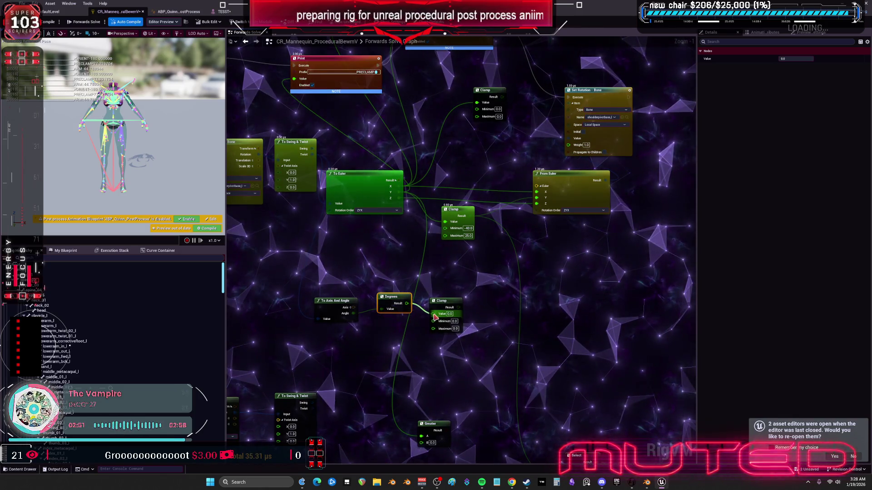
pyautogui.moveTo(435, 317); pyautogui.dragTo(434, 314)
pyautogui.moveTo(393, 300); pyautogui.dragTo(386, 300)
pyautogui.moveTo(441, 305); pyautogui.dragTo(433, 290)
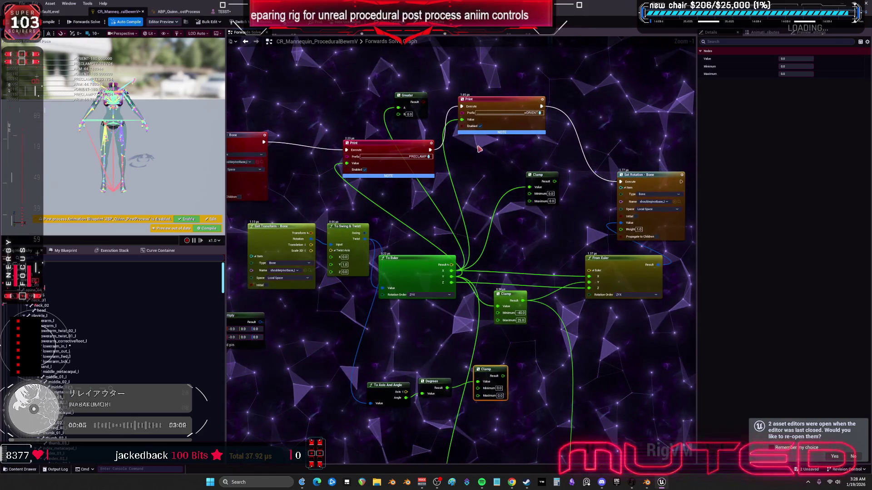
pyautogui.moveTo(470, 109); pyautogui.dragTo(517, 101)
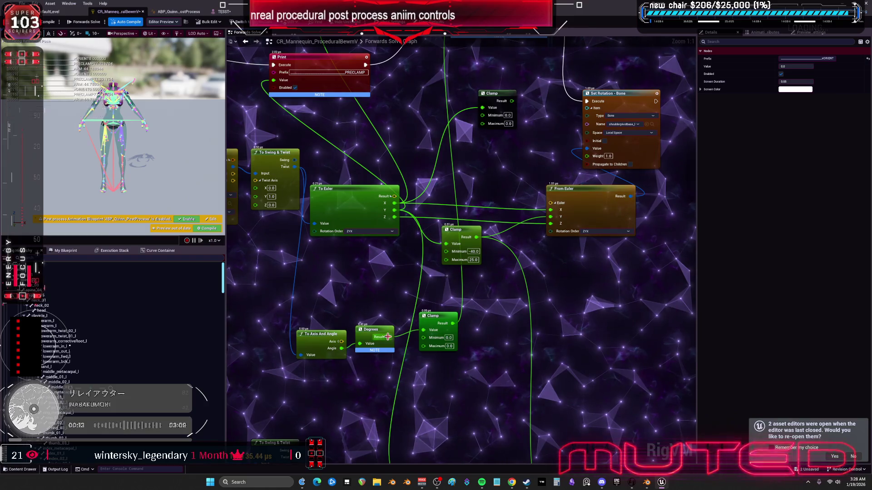
pyautogui.moveTo(470, 181)
pyautogui.mouseDown()
pyautogui.moveTo(470, 262)
pyautogui.moveTo(474, 182)
pyautogui.mouseUp()
pyautogui.hotkey('ctrl', 'Tab')
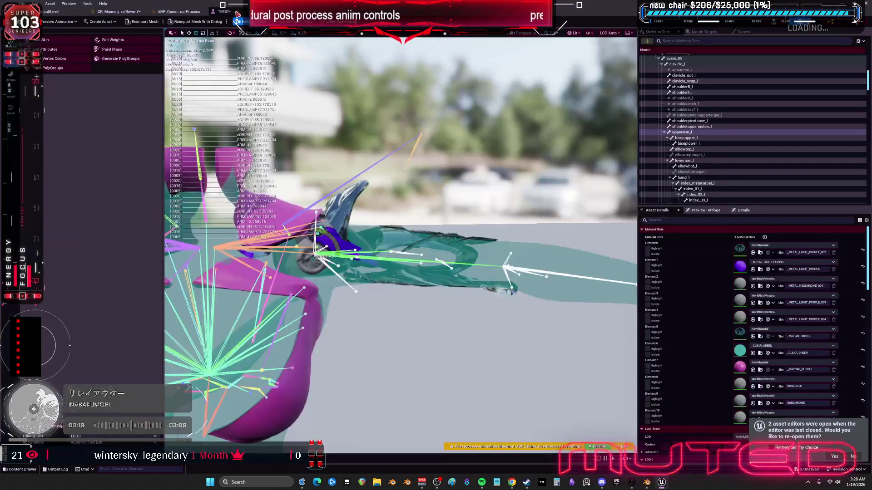
# Step: Rotate upperarm_l downward in the TESST viewport to test the reworked shoulder rig
pyautogui.moveTo(333, 239)
pyautogui.mouseDown()
pyautogui.moveTo(340, 278)
pyautogui.moveTo(337, 228)
pyautogui.moveTo(330, 225)
pyautogui.moveTo(337, 261)
pyautogui.moveTo(333, 231)
pyautogui.moveTo(303, 222)
pyautogui.moveTo(331, 247)
pyautogui.moveTo(339, 271)
pyautogui.mouseUp()
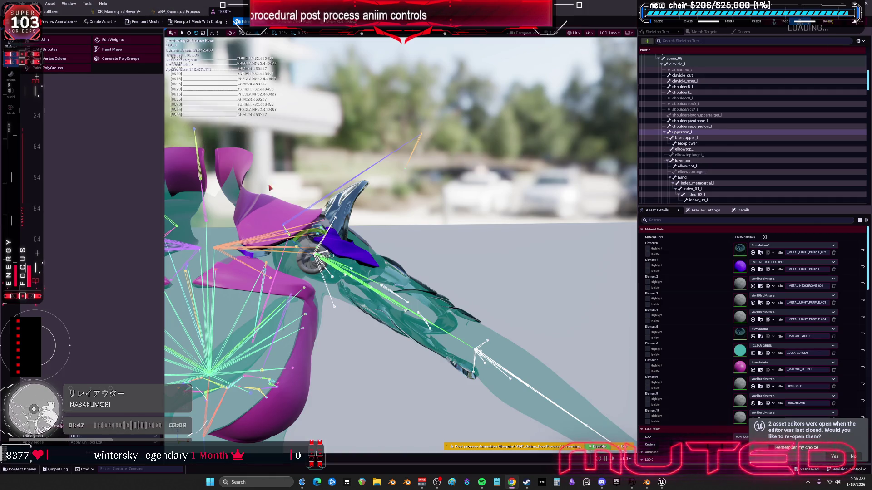
pyautogui.hotkey('ctrl', 'Tab')
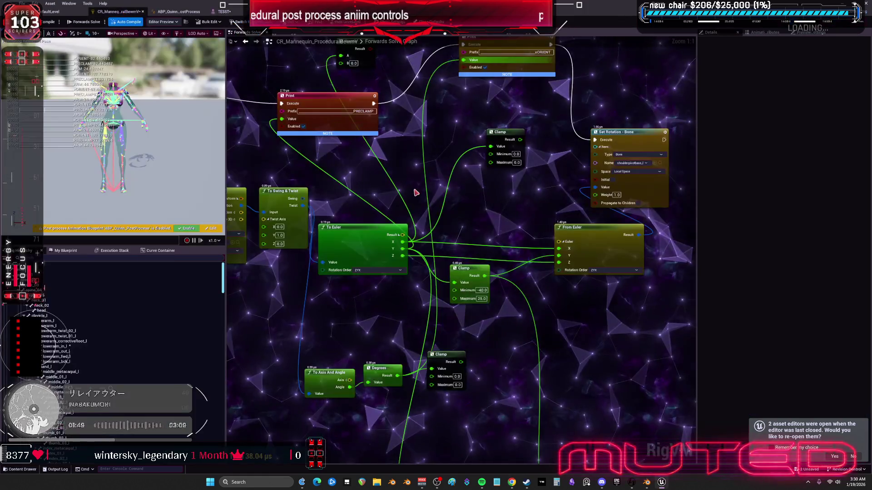
# Step: Wire the Get Transform bone rotation into To Axis And Angle and split its Axis into X, Y, Z
pyautogui.moveTo(440, 229); pyautogui.dragTo(463, 219)
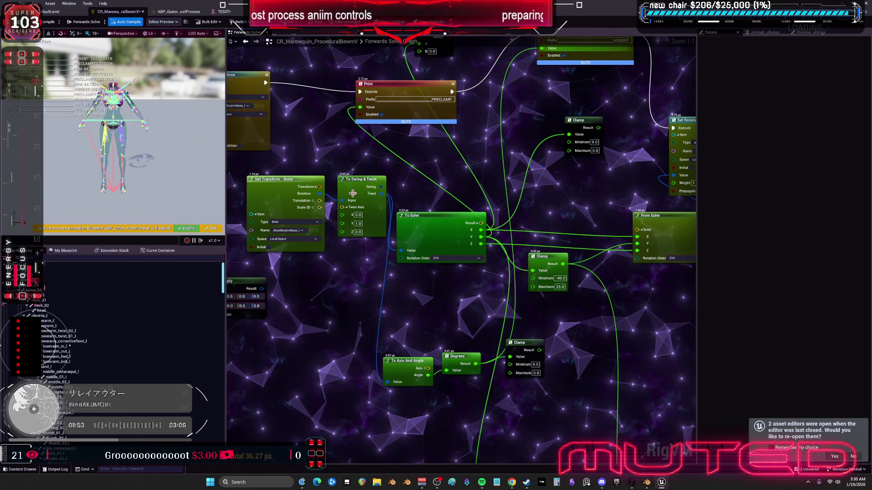
pyautogui.click(314, 200)
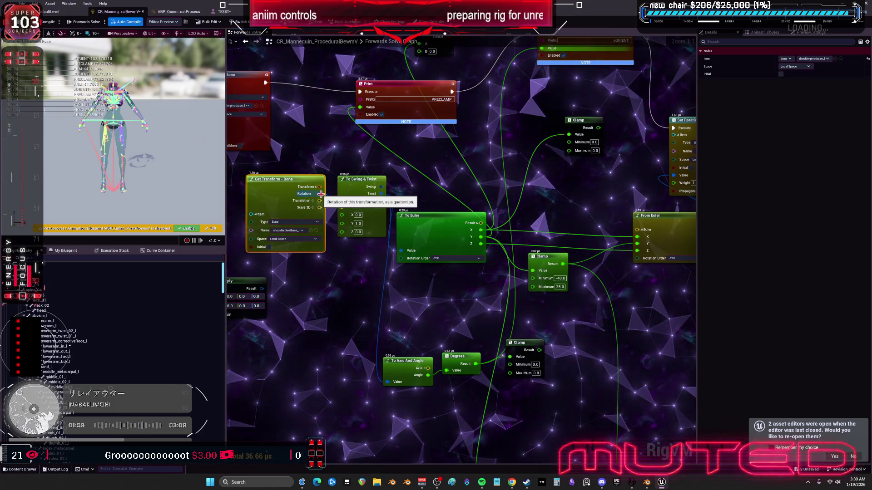
pyautogui.moveTo(321, 196)
pyautogui.mouseDown()
pyautogui.moveTo(340, 377)
pyautogui.moveTo(387, 382)
pyautogui.moveTo(388, 362)
pyautogui.moveTo(315, 325)
pyautogui.mouseUp()
pyautogui.moveTo(456, 357)
pyautogui.mouseDown()
pyautogui.moveTo(388, 321)
pyautogui.moveTo(393, 357)
pyautogui.mouseUp()
pyautogui.click(347, 327)
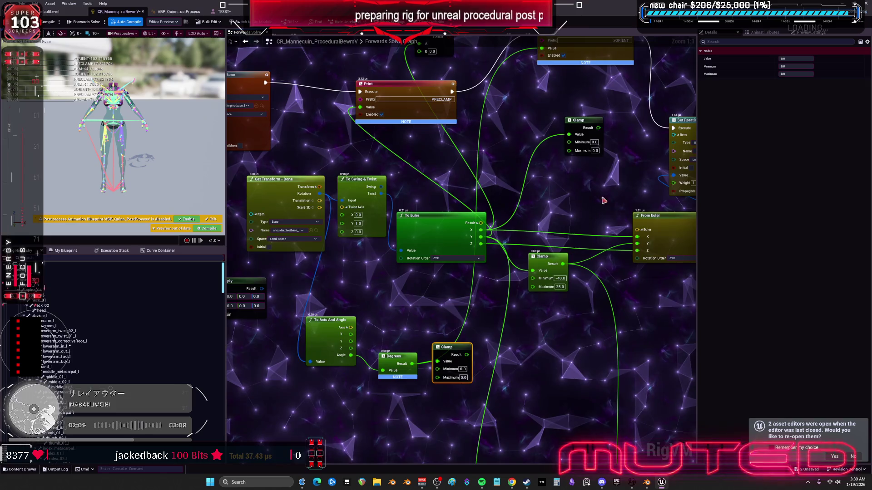
# Step: Duplicate the From Euler node below the chain and feed the lower Clamp result into its Y
pyautogui.moveTo(600, 206); pyautogui.dragTo(559, 213)
pyautogui.click(629, 246)
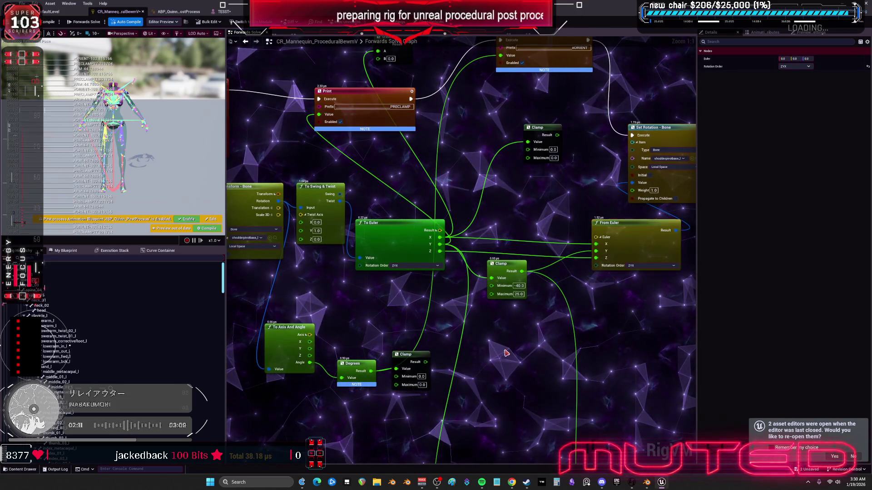
pyautogui.hotkey('ctrl', 'c')
pyautogui.hotkey('ctrl', 'v')
pyautogui.moveTo(532, 356); pyautogui.dragTo(481, 334)
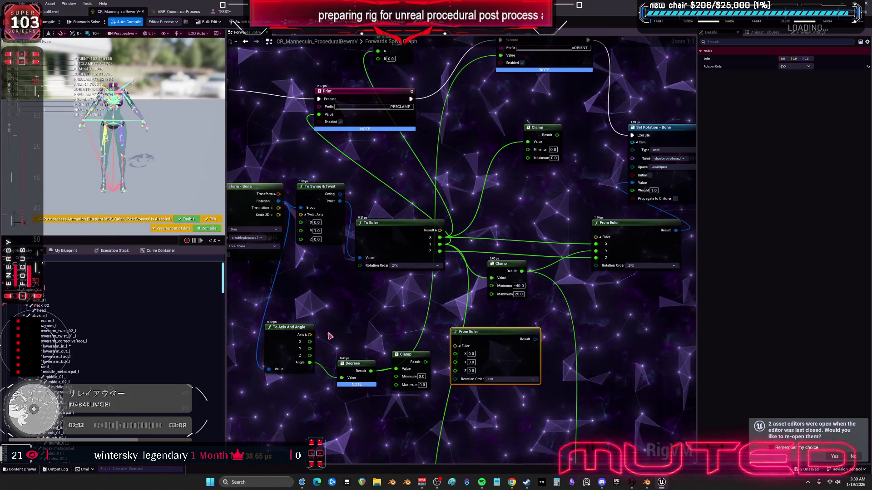
pyautogui.moveTo(309, 335); pyautogui.dragTo(453, 346)
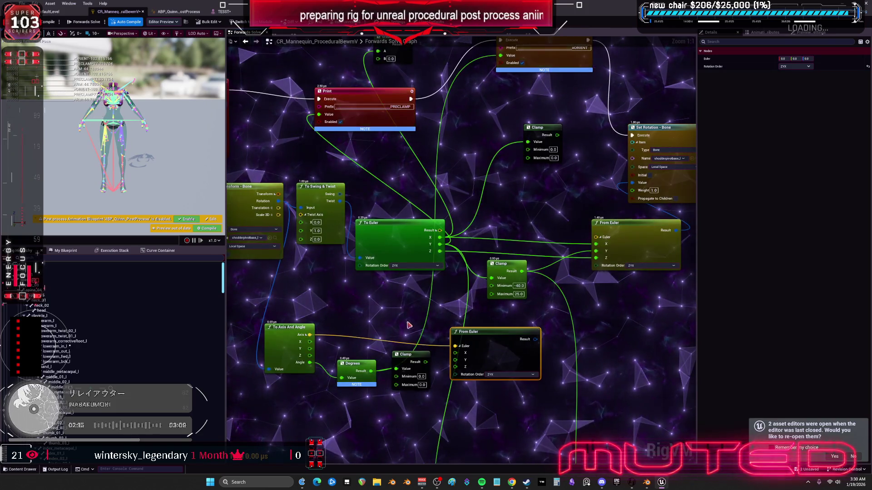
pyautogui.click(400, 353)
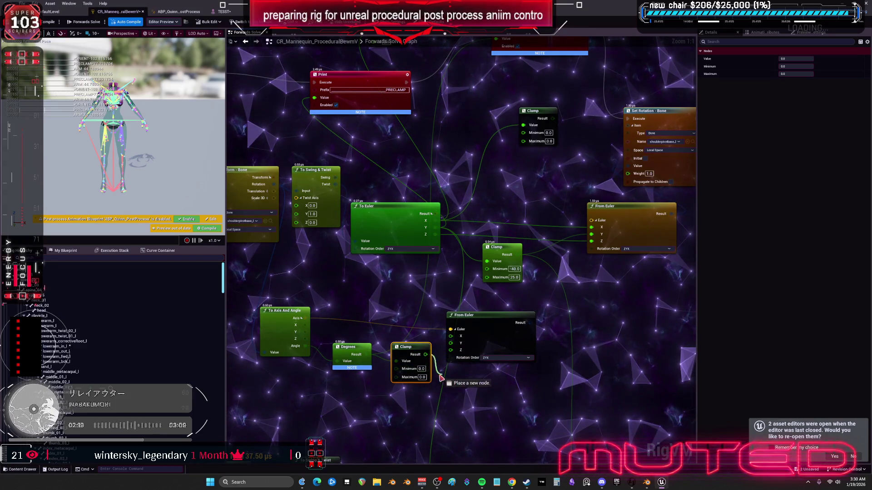
pyautogui.moveTo(450, 350); pyautogui.dragTo(450, 343)
pyautogui.moveTo(538, 338); pyautogui.dragTo(483, 403)
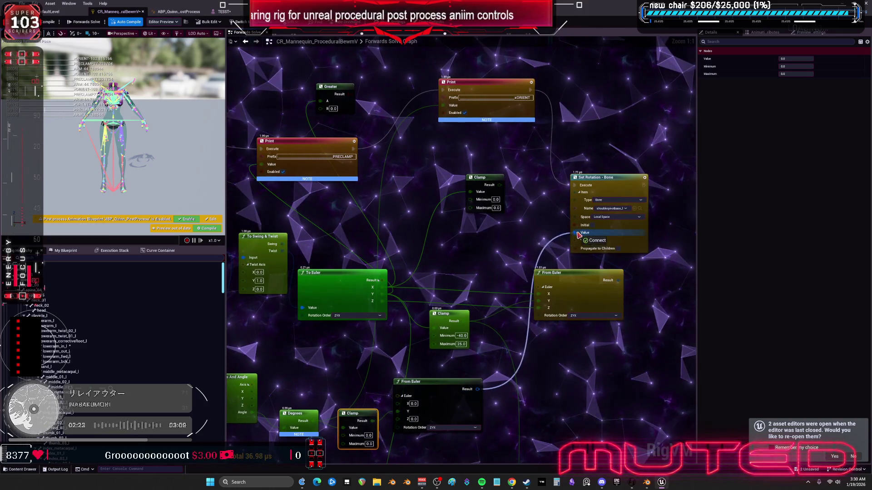
pyautogui.moveTo(394, 237); pyautogui.dragTo(443, 212)
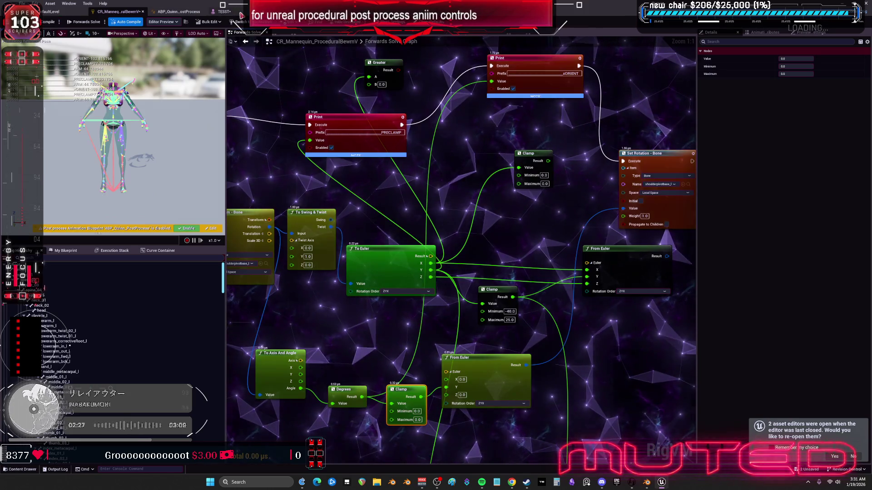
pyautogui.click(222, 12)
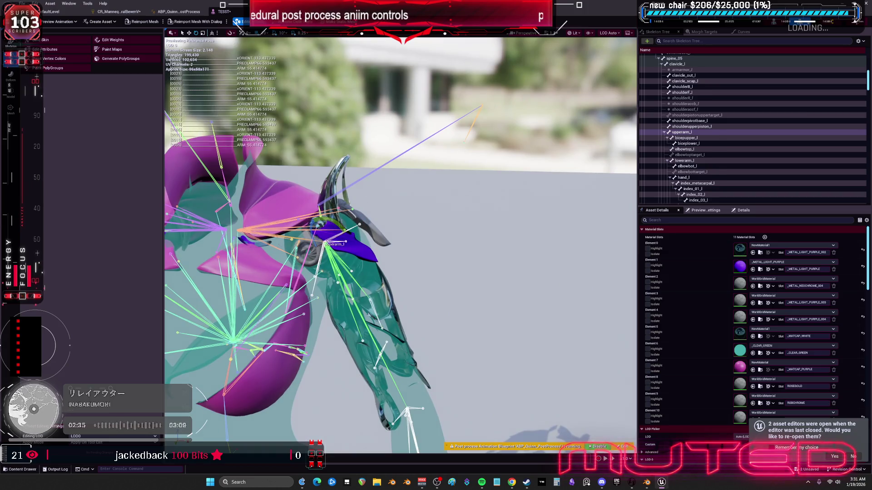
# Step: Check the upperarm_out_l and shoulderpivotbase_l bones, then link Axis to the new From Euler's Euler pin
pyautogui.click(368, 207)
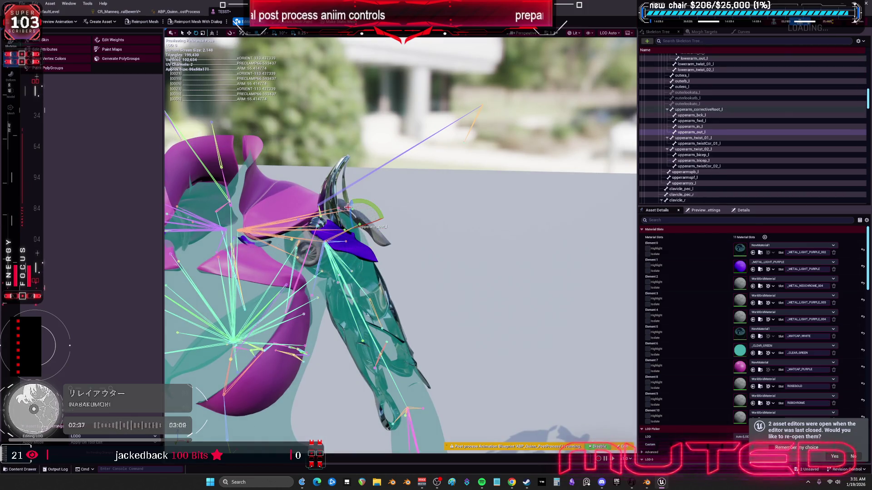
pyautogui.click(371, 196)
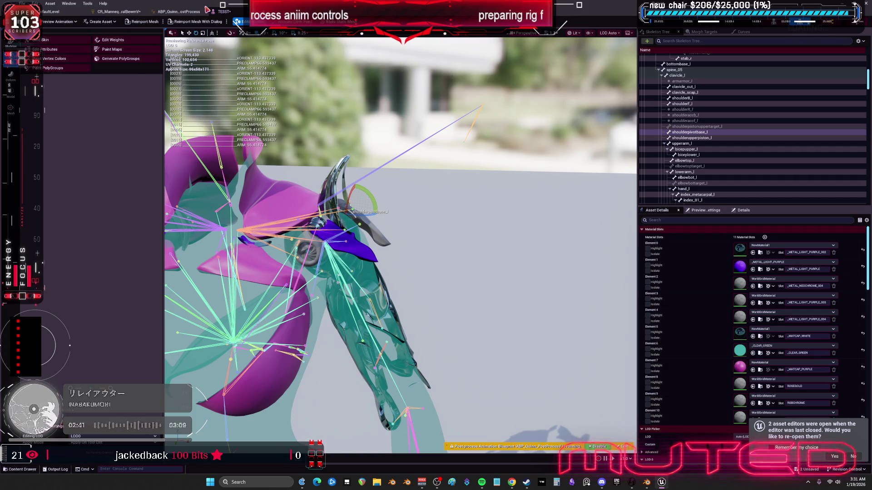
pyautogui.click(143, 13)
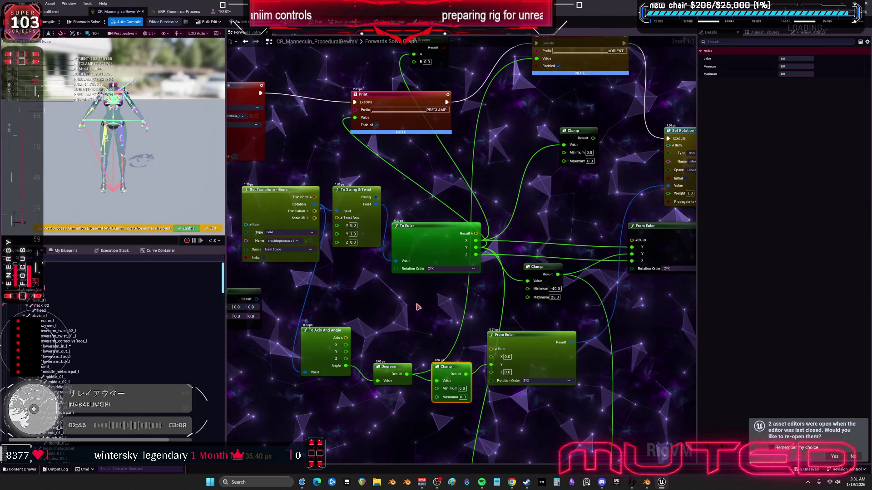
pyautogui.moveTo(346, 337); pyautogui.dragTo(491, 349)
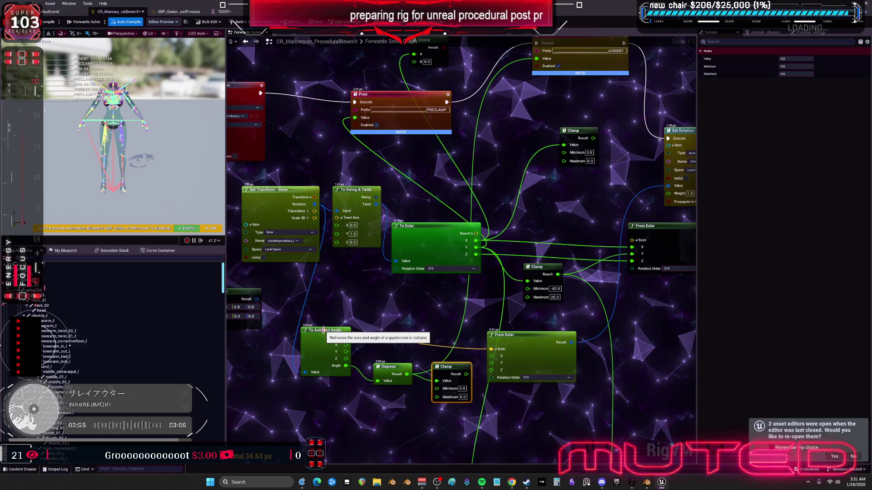
pyautogui.moveTo(358, 294); pyautogui.dragTo(361, 291)
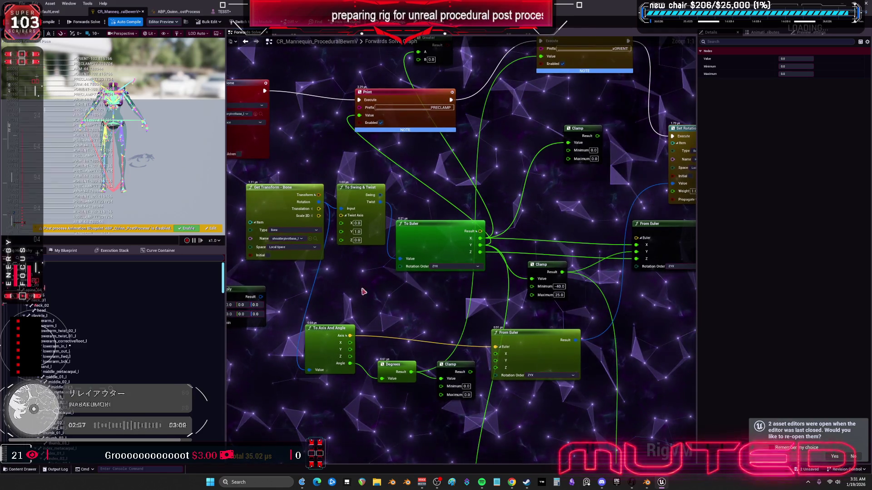
pyautogui.moveTo(414, 305); pyautogui.dragTo(371, 321)
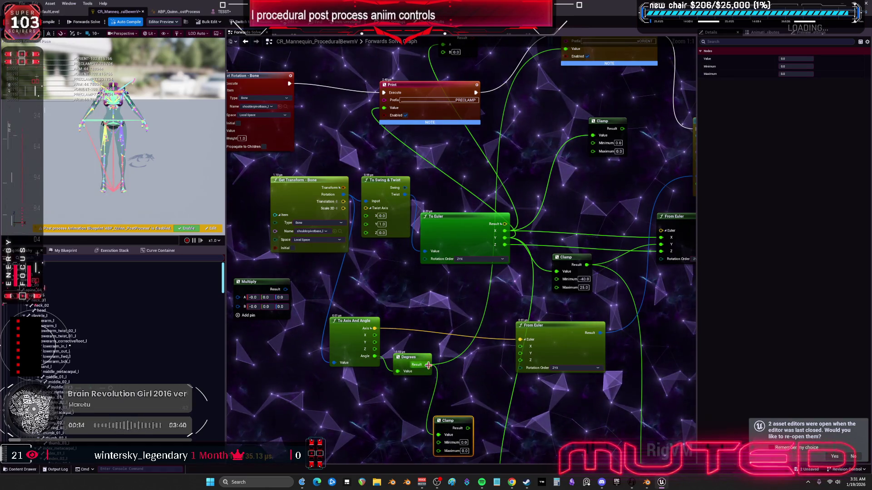
# Step: Pull the new From Euler node away to break its Euler link and recompile the rig
pyautogui.moveTo(545, 332); pyautogui.dragTo(504, 323)
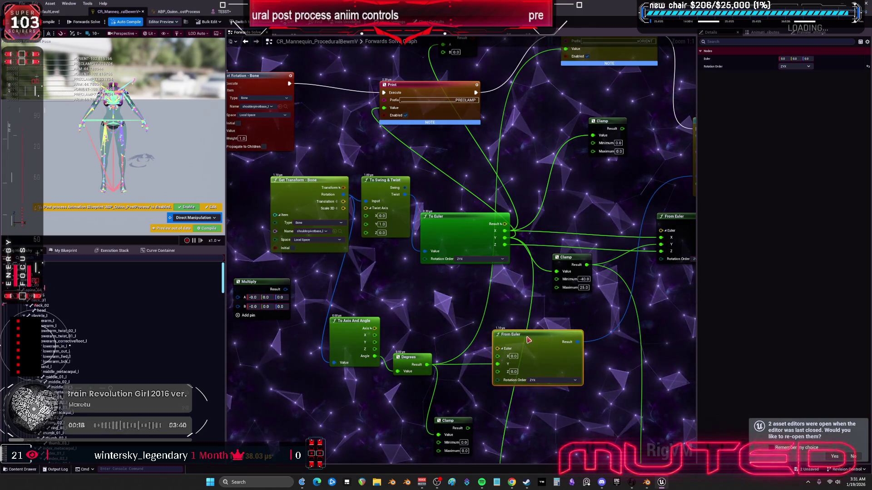
pyautogui.moveTo(640, 334); pyautogui.dragTo(577, 335)
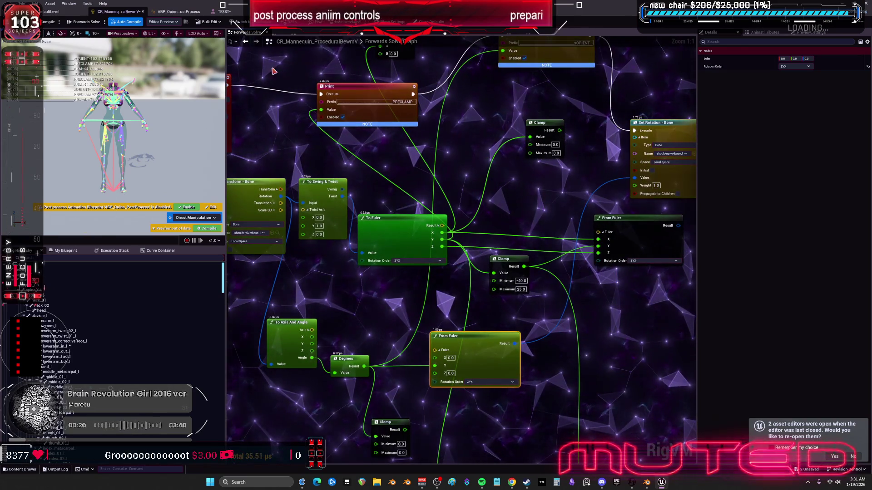
pyautogui.click(46, 23)
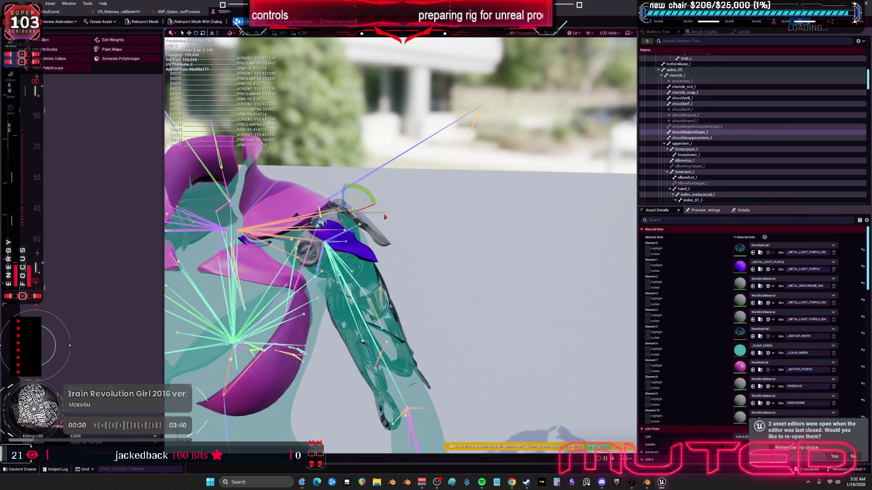
# Step: Select upperarm_l and swing it roughly 60 degrees upward to test the shoulder clamp
pyautogui.click(360, 317)
pyautogui.moveTo(343, 220)
pyautogui.mouseDown()
pyautogui.moveTo(355, 168)
pyautogui.moveTo(358, 273)
pyautogui.moveTo(373, 255)
pyautogui.moveTo(345, 195)
pyautogui.moveTo(354, 268)
pyautogui.moveTo(363, 248)
pyautogui.moveTo(349, 211)
pyautogui.moveTo(359, 245)
pyautogui.moveTo(352, 266)
pyautogui.moveTo(357, 239)
pyautogui.mouseUp()
pyautogui.moveTo(339, 259); pyautogui.dragTo(347, 239)
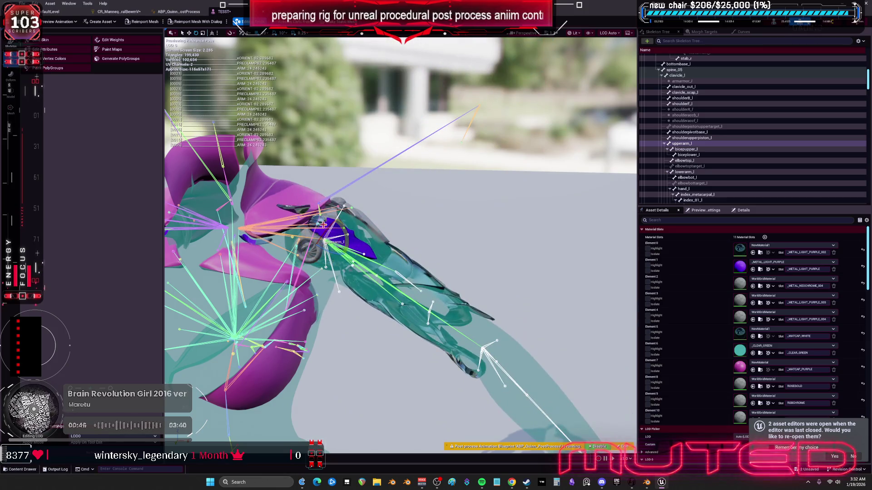
pyautogui.click(180, 12)
pyautogui.click(117, 11)
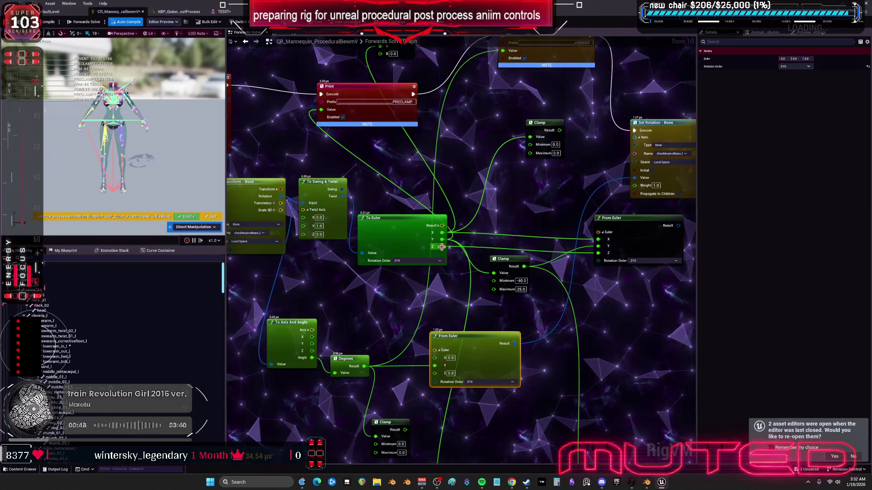
# Step: Wire the To Swing & Twist Twist output into another node, recompile, and check the TESST preview
pyautogui.moveTo(365, 296); pyautogui.dragTo(419, 295)
pyautogui.moveTo(364, 239); pyautogui.dragTo(349, 243)
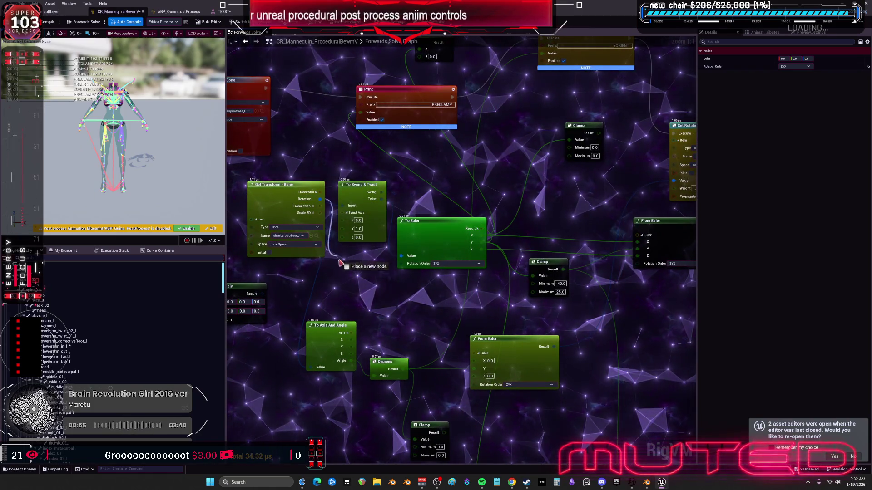
pyautogui.moveTo(403, 289)
pyautogui.mouseDown()
pyautogui.moveTo(406, 297)
pyautogui.moveTo(397, 295)
pyautogui.mouseUp()
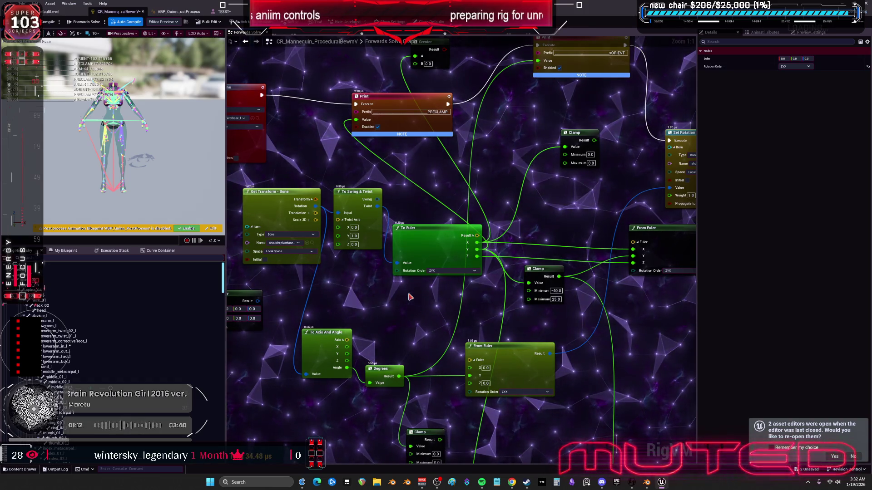
pyautogui.moveTo(376, 206)
pyautogui.mouseDown()
pyautogui.moveTo(330, 364)
pyautogui.moveTo(307, 374)
pyautogui.mouseUp()
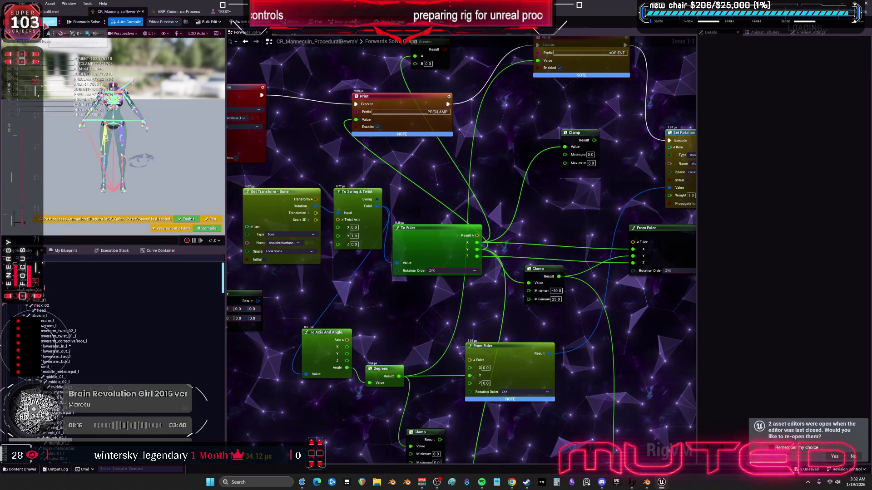
pyautogui.click(45, 23)
pyautogui.click(222, 11)
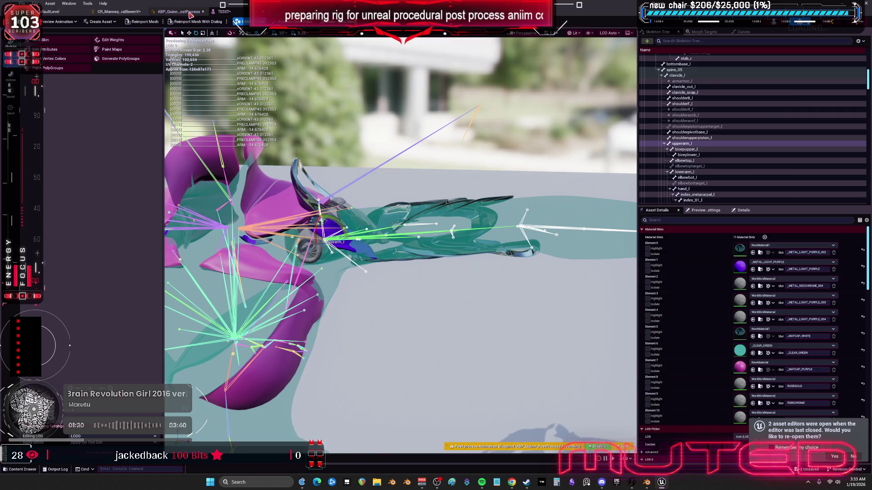
pyautogui.click(119, 11)
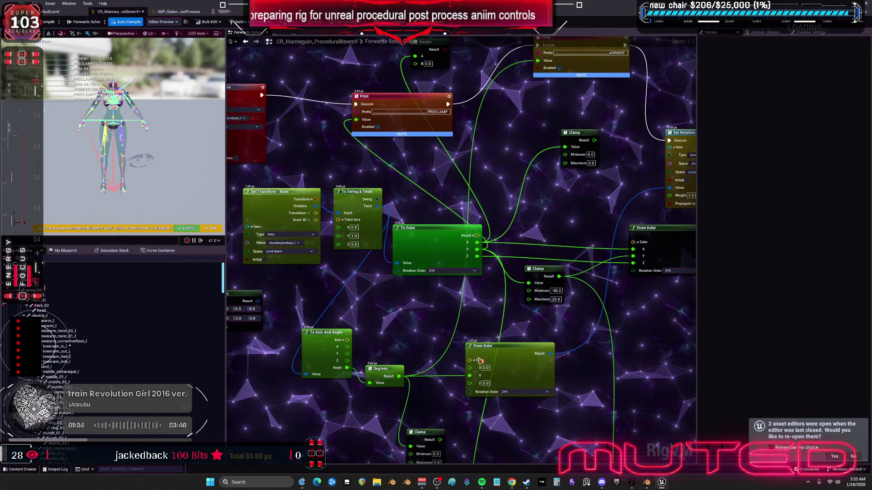
# Step: Move the lower Clamp up and edit its minimum value, then switch over to Blender
pyautogui.moveTo(423, 403)
pyautogui.mouseDown()
pyautogui.moveTo(428, 376)
pyautogui.moveTo(461, 355)
pyautogui.moveTo(459, 347)
pyautogui.mouseUp()
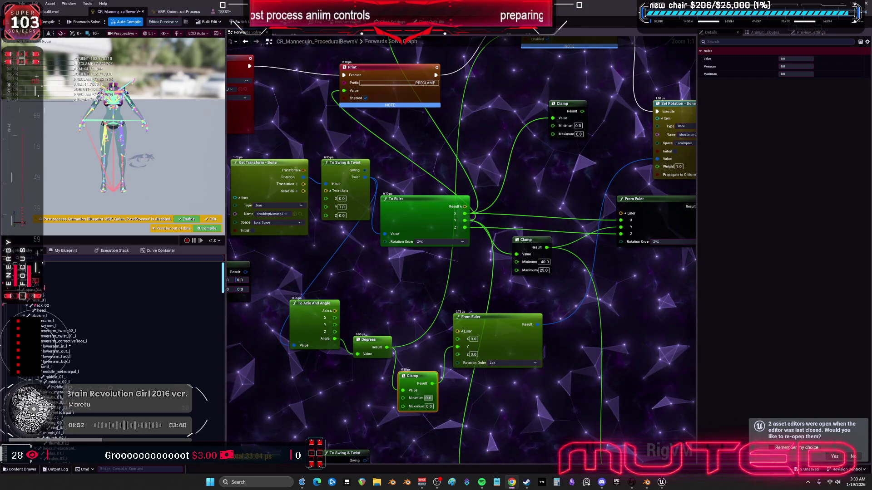
pyautogui.click(428, 398)
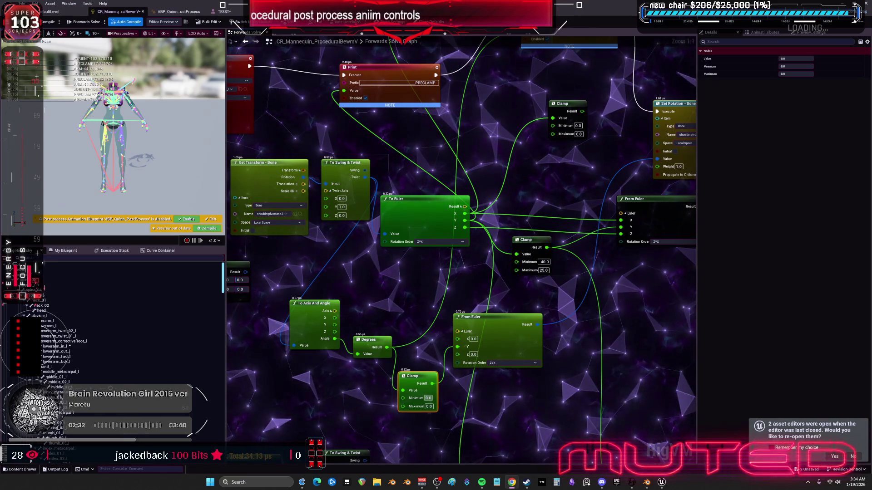
pyautogui.click(428, 398)
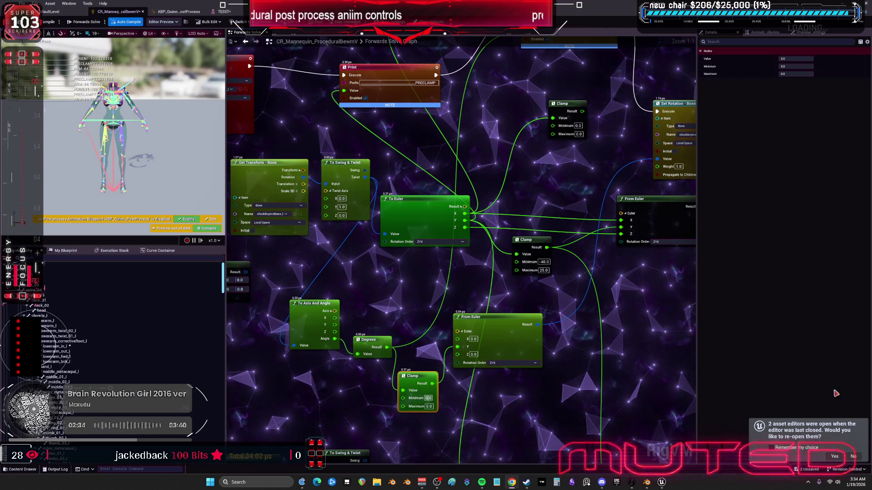
pyautogui.click(647, 484)
pyautogui.scroll(-5, 393, 254)
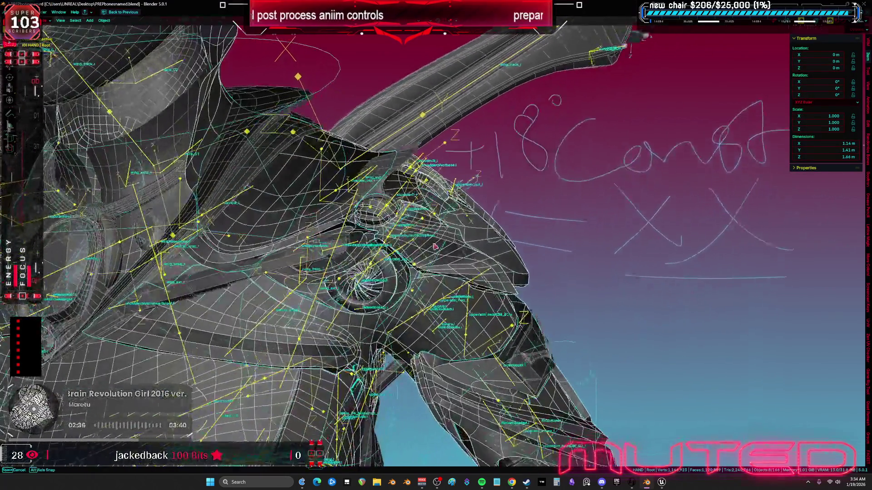
# Step: Enter Edit Mode on the Root armature and frame the shoulderpivotbase.l bone from the front
pyautogui.press('KP_1')
pyautogui.press('Tab')
pyautogui.press('KP_Decimal')
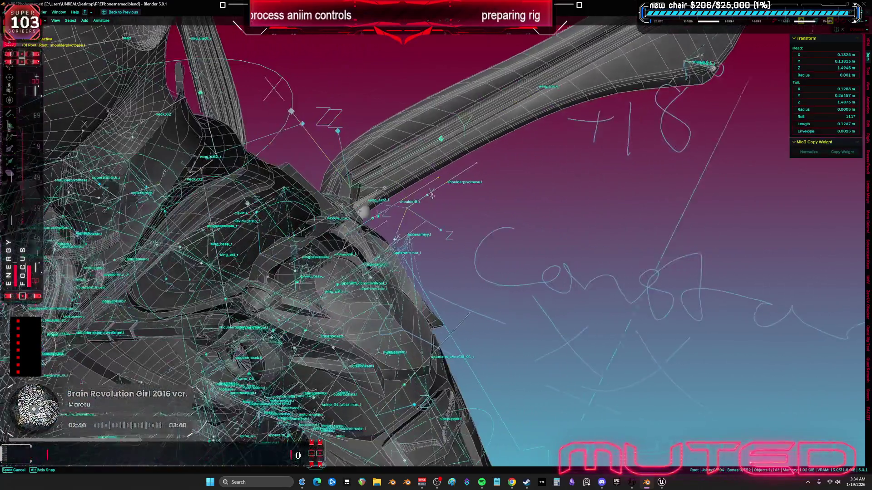
pyautogui.click(429, 188)
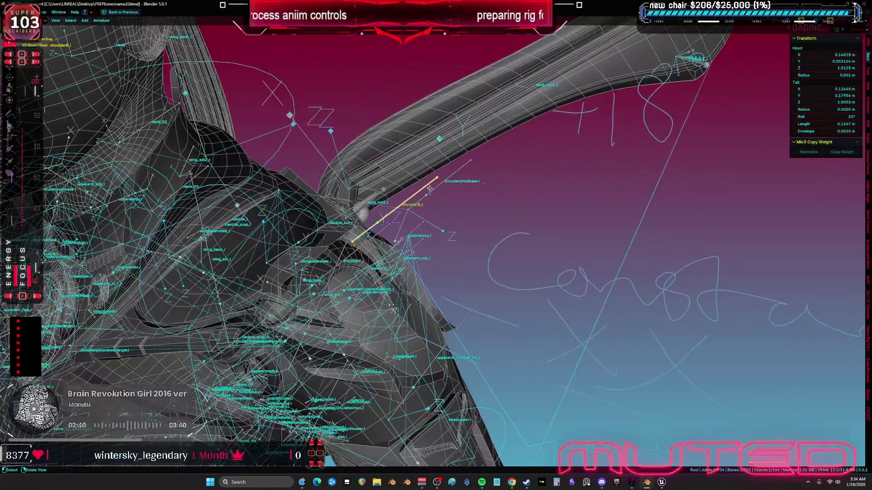
pyautogui.click(431, 190)
pyautogui.press('KP_1')
pyautogui.press('KP_Decimal')
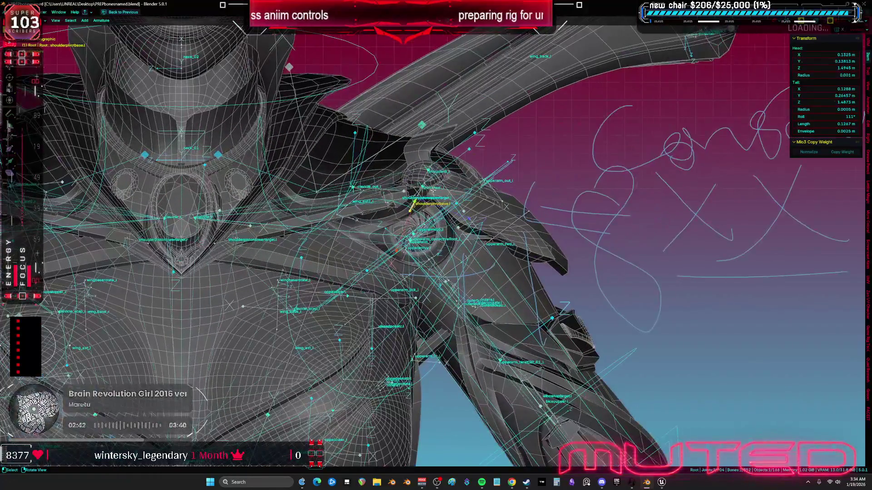
# Step: Raise the bone's roll from 111° to 199° in the N-panel and exit Edit Mode
pyautogui.moveTo(826, 117); pyautogui.dragTo(856, 116)
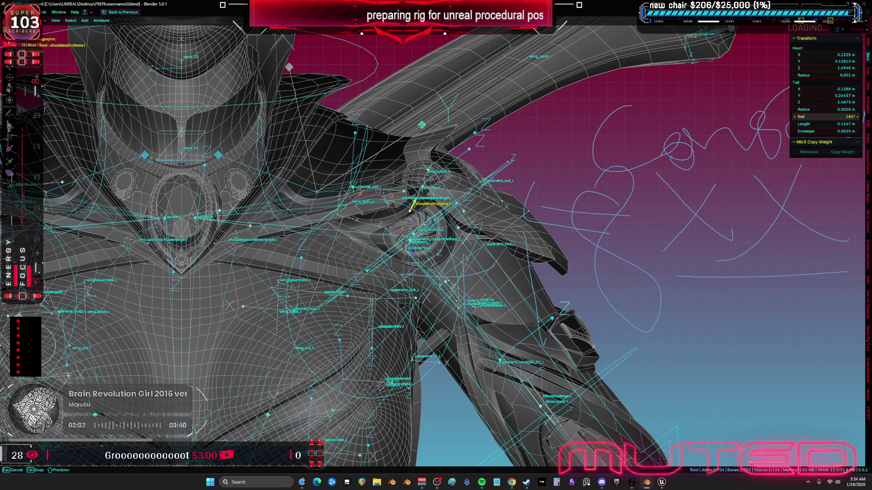
pyautogui.moveTo(855, 116); pyautogui.dragTo(856, 117)
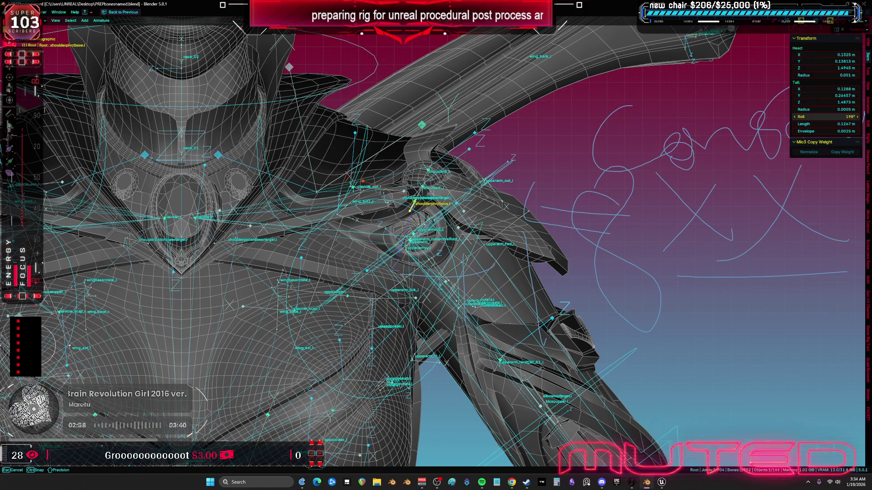
pyautogui.moveTo(856, 116); pyautogui.dragTo(857, 116)
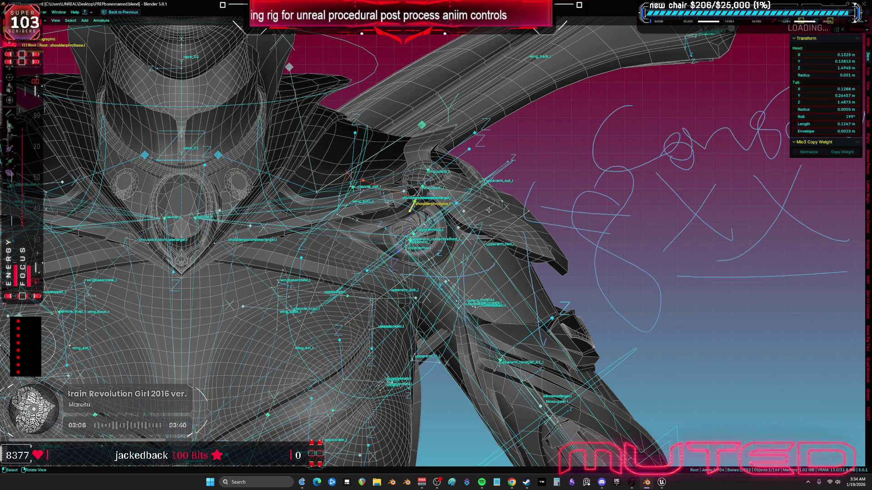
pyautogui.press('Tab')
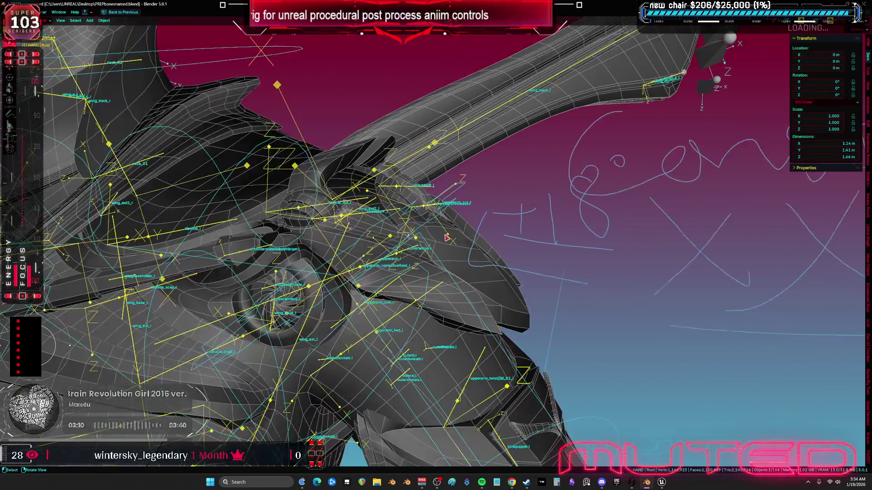
# Step: In Object Mode, select the meshes Cube.003, aaaaa.018, Cube.012 and aaaaa.066
pyautogui.press('Tab')
pyautogui.press('Tab')
pyautogui.click(457, 257)
pyautogui.scroll(-3, 457, 313)
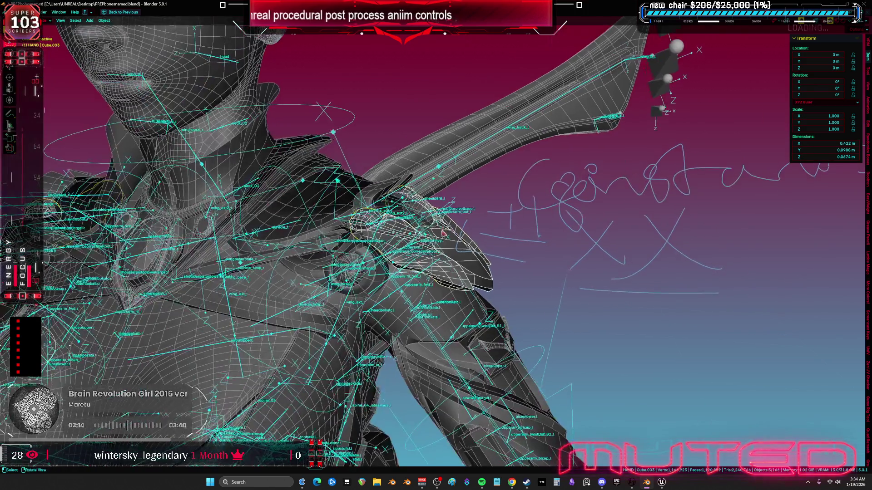
pyautogui.click(385, 278)
pyautogui.scroll(3, 385, 278)
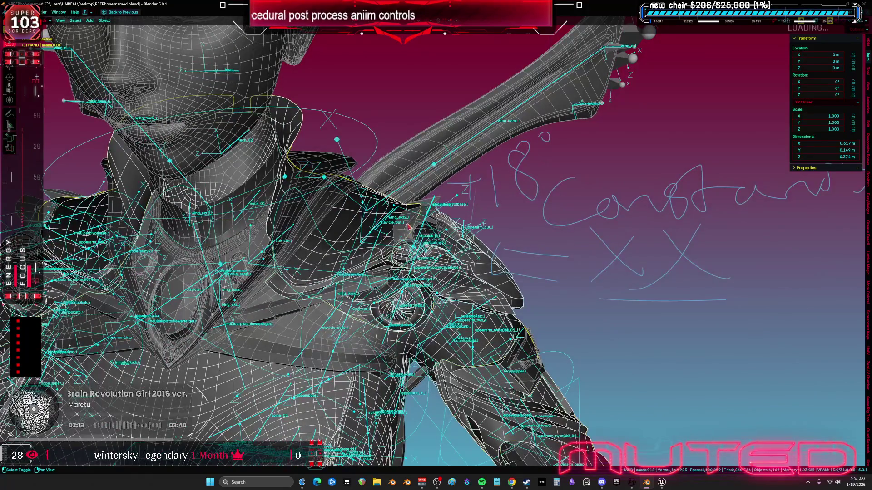
pyautogui.click(410, 226)
pyautogui.scroll(-3, 409, 262)
pyautogui.keyDown('shift'); pyautogui.click(366, 347); pyautogui.keyUp('shift')
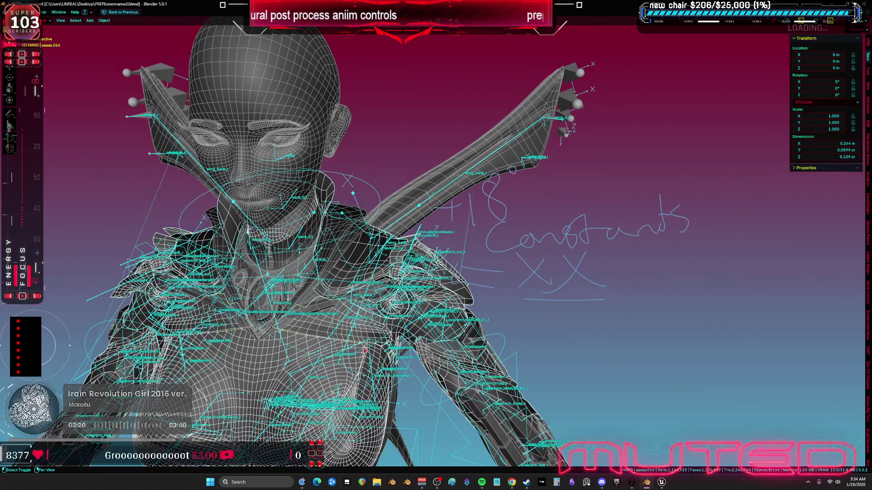
# Step: Export the selection as TESST.fbx, save PREPbonesnamed.blend, and return to Unreal Engine
pyautogui.click(16, 12)
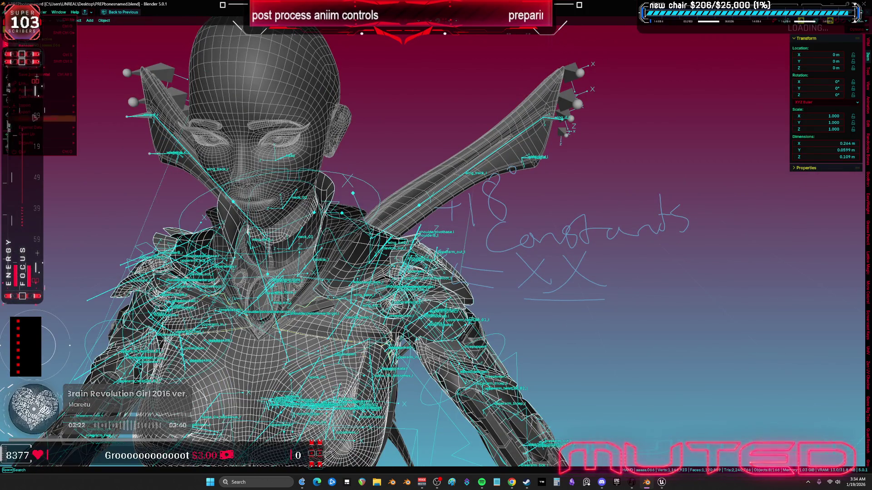
pyautogui.moveTo(37, 114)
pyautogui.click(96, 165)
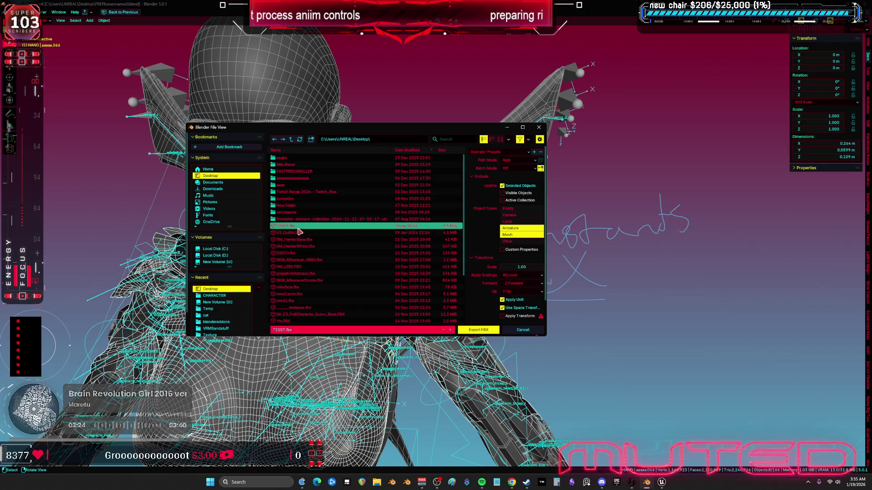
pyautogui.click(478, 331)
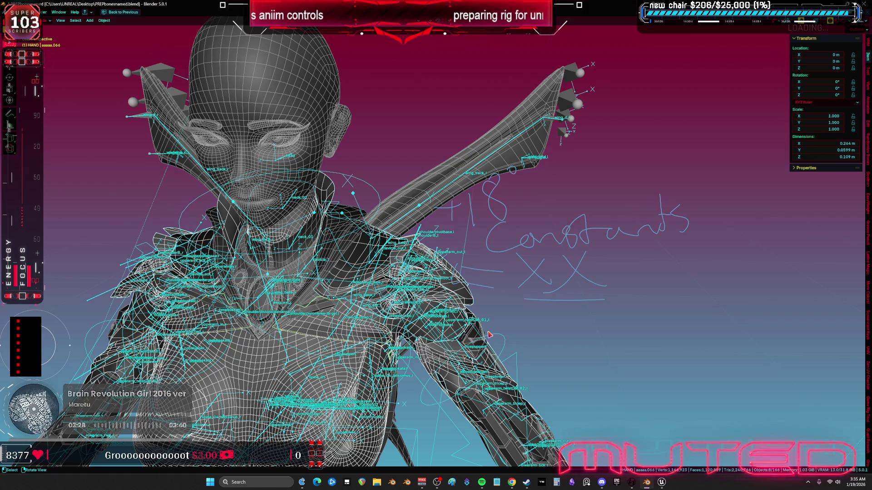
pyautogui.press('KP_1')
pyautogui.hotkey('ctrl', 's')
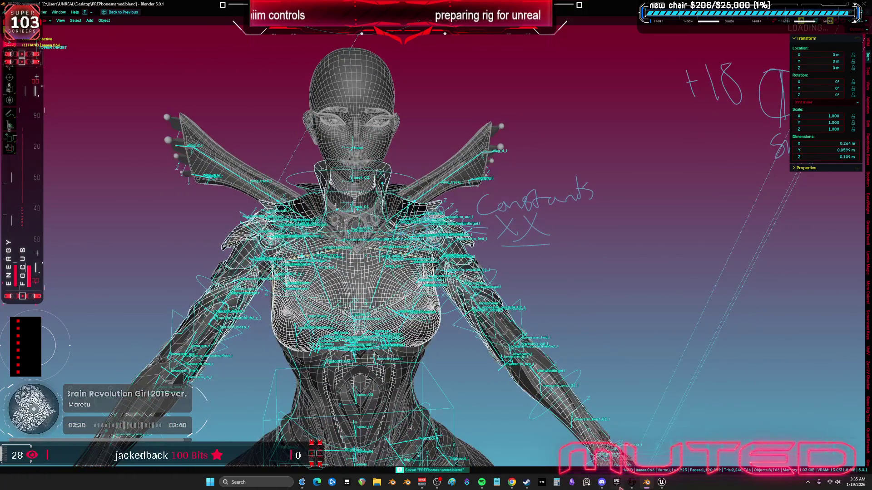
pyautogui.click(662, 482)
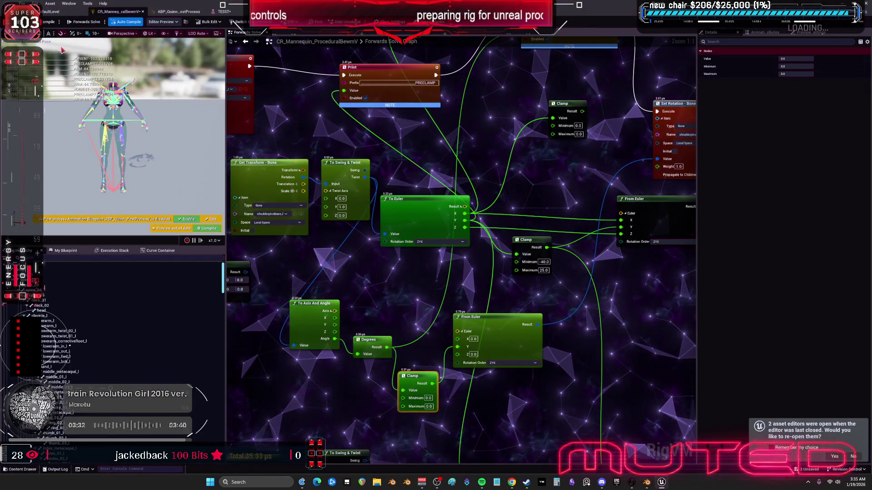
# Step: Reimport the TESST skeletal mesh from the updated FBX, then open ABP_Quinn_PostProcess
pyautogui.click(49, 12)
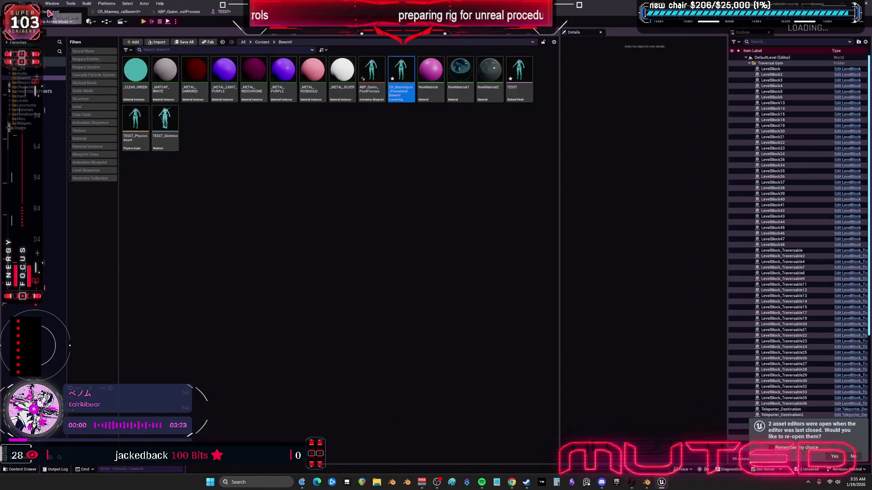
pyautogui.rightClick(527, 79)
pyautogui.moveTo(551, 105)
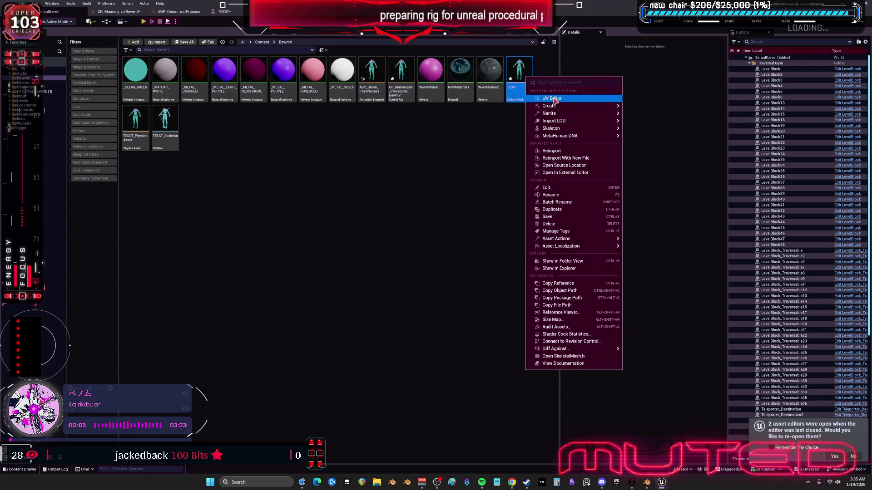
pyautogui.click(560, 151)
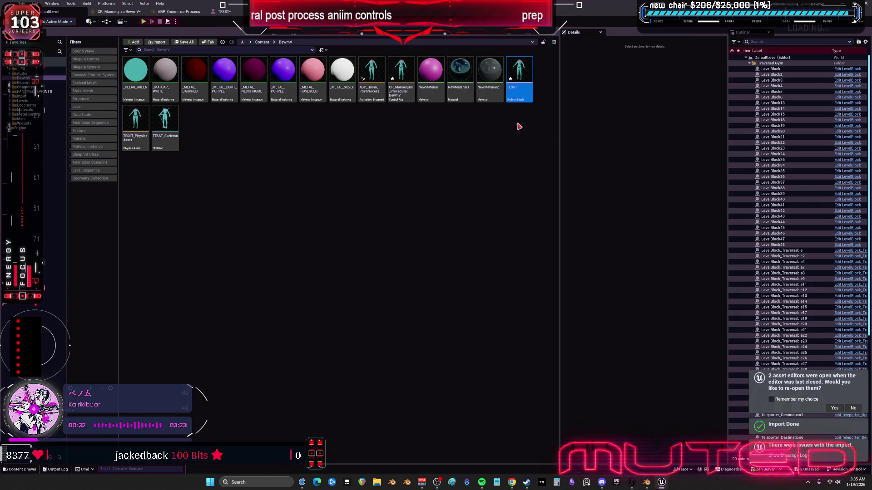
pyautogui.doubleClick(371, 93)
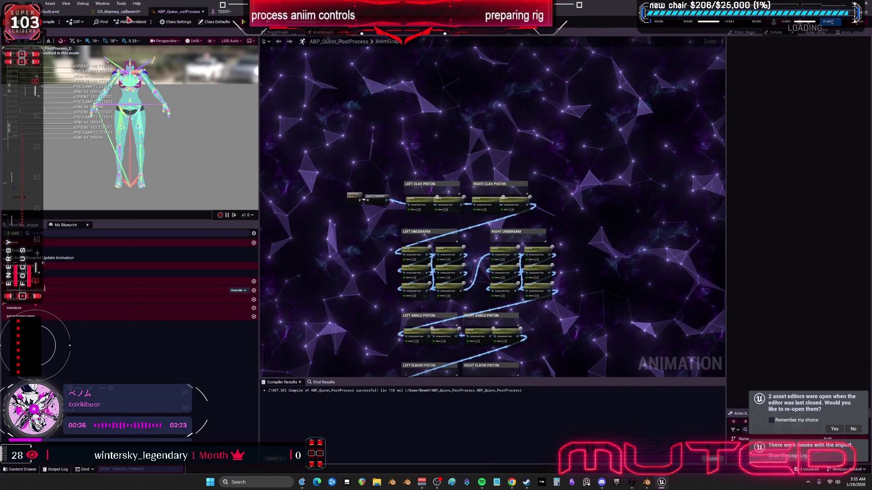
# Step: In CR_Mannequin, delete the entire old Rig Hierarchy and import a fresh one from TESST
pyautogui.click(121, 12)
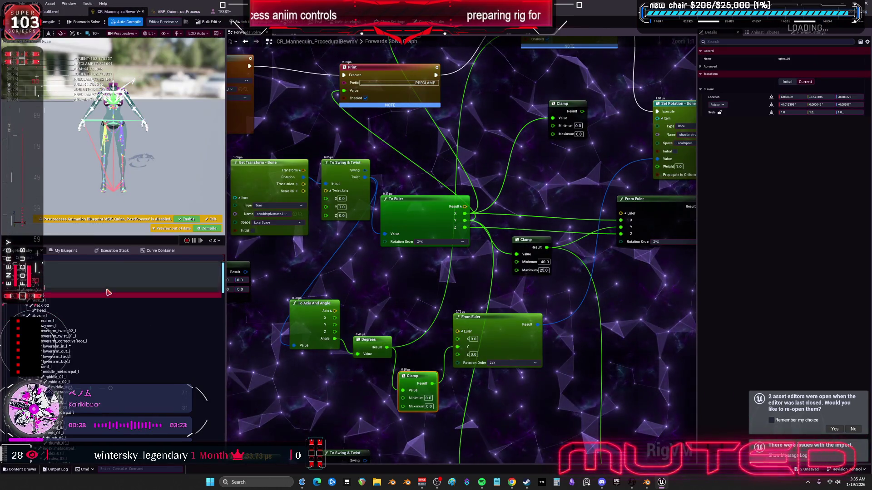
pyautogui.hotkey('ctrl', 'a')
pyautogui.press('Delete')
pyautogui.click(27, 258)
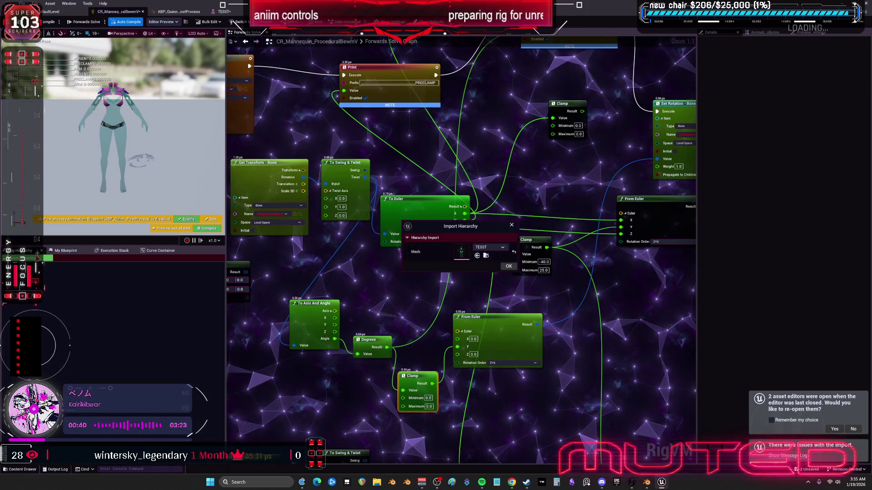
pyautogui.press('Return')
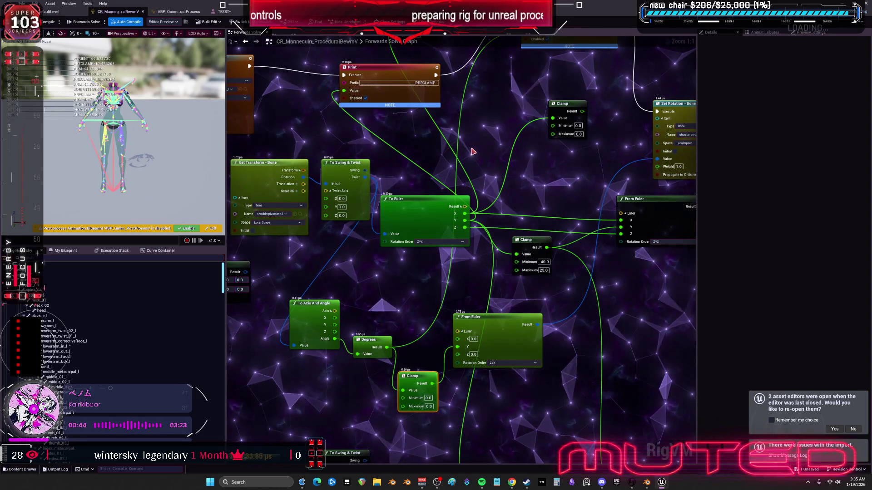
pyautogui.scroll(-2, 472, 152)
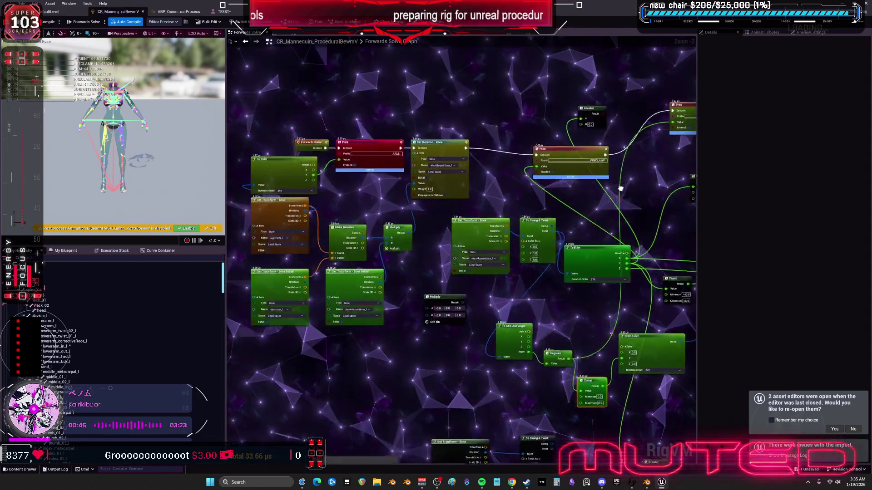
# Step: Wire To Euler Y to From Euler, feed From Euler into Set Rotation's Value, and send the value into Print
pyautogui.scroll(2, 454, 186)
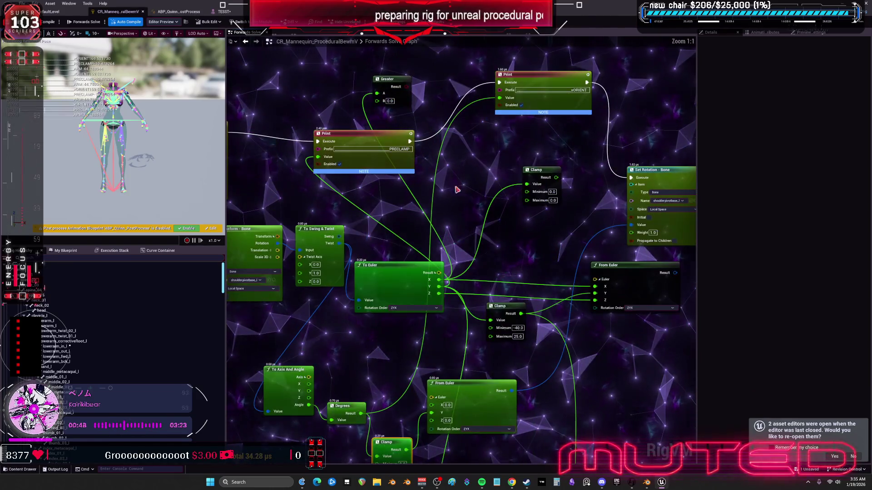
pyautogui.moveTo(514, 212)
pyautogui.mouseDown()
pyautogui.moveTo(491, 241)
pyautogui.moveTo(509, 231)
pyautogui.moveTo(418, 205)
pyautogui.moveTo(444, 231)
pyautogui.moveTo(616, 217)
pyautogui.moveTo(610, 171)
pyautogui.moveTo(448, 211)
pyautogui.mouseUp()
pyautogui.moveTo(592, 226); pyautogui.dragTo(561, 177)
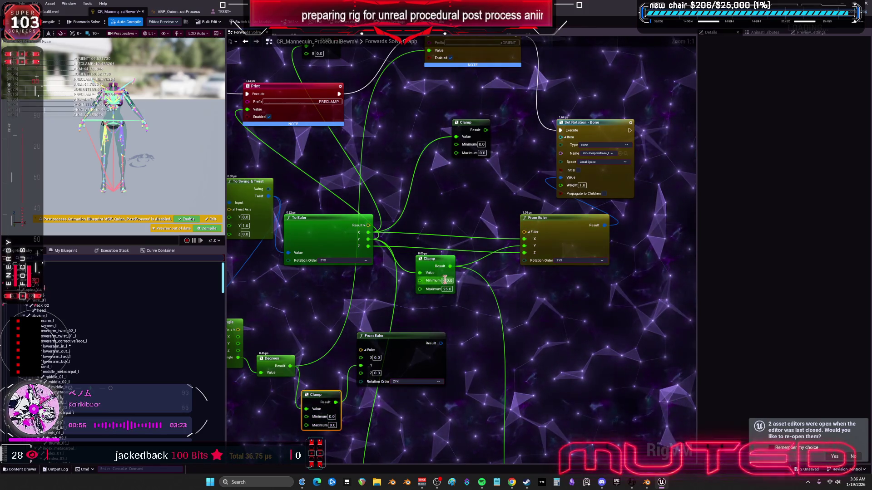
pyautogui.press('Return')
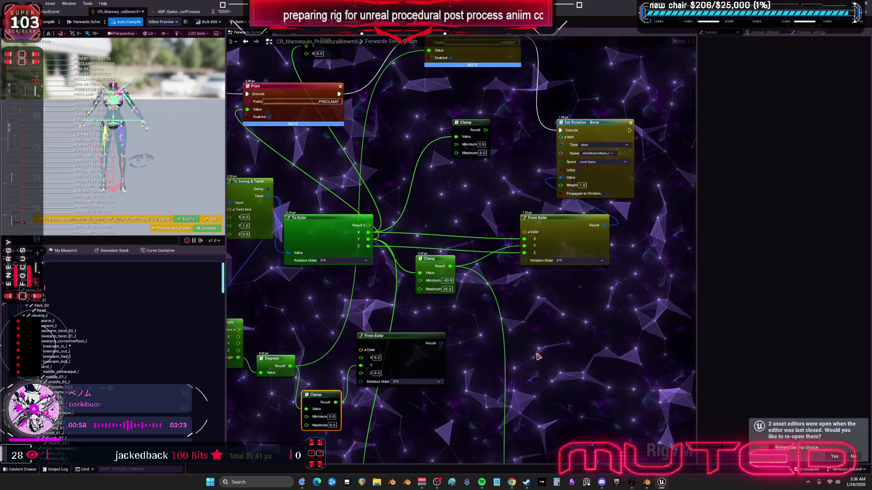
pyautogui.moveTo(518, 246); pyautogui.dragTo(523, 246)
pyautogui.moveTo(369, 240); pyautogui.dragTo(393, 316)
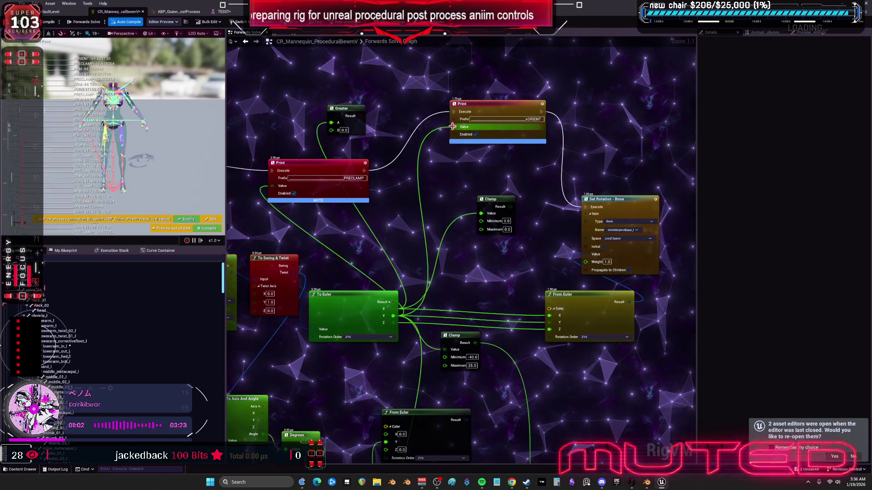
pyautogui.moveTo(454, 129); pyautogui.dragTo(454, 128)
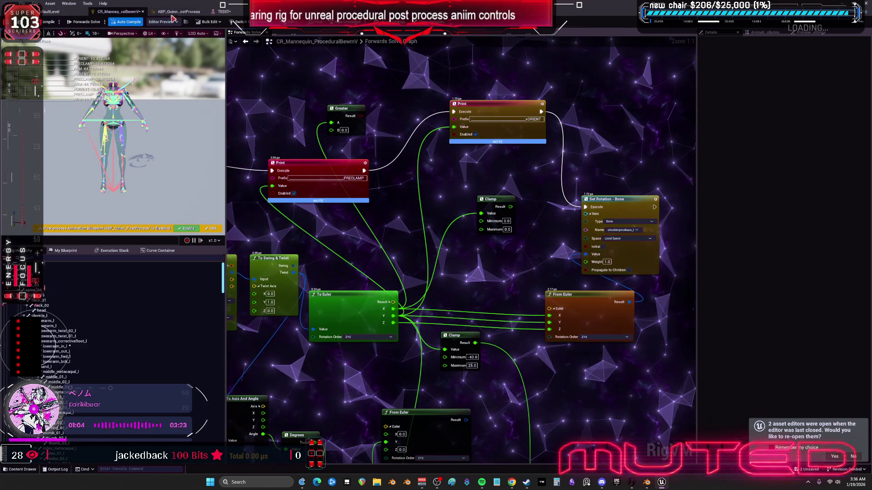
# Step: Rotate the upper arm in the skeletal mesh preview to test the clamp
pyautogui.click(223, 11)
pyautogui.moveTo(345, 232)
pyautogui.mouseDown()
pyautogui.moveTo(348, 253)
pyautogui.moveTo(329, 259)
pyautogui.moveTo(346, 218)
pyautogui.mouseUp()
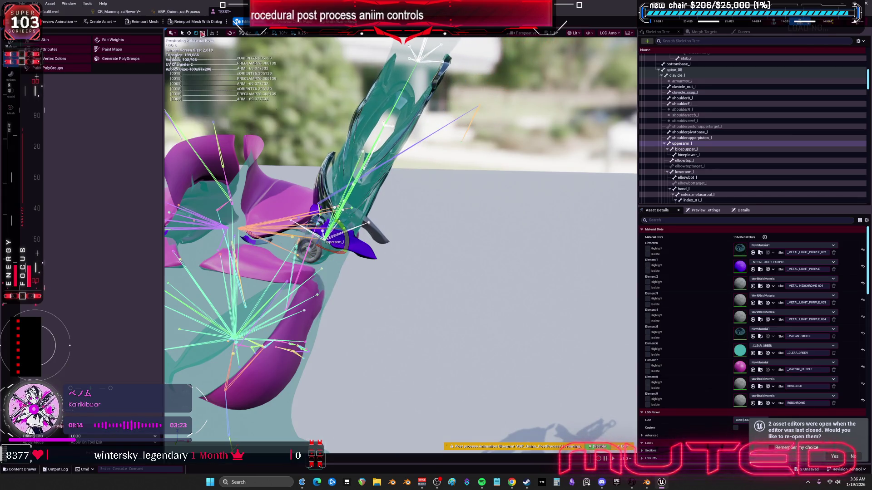
pyautogui.click(118, 12)
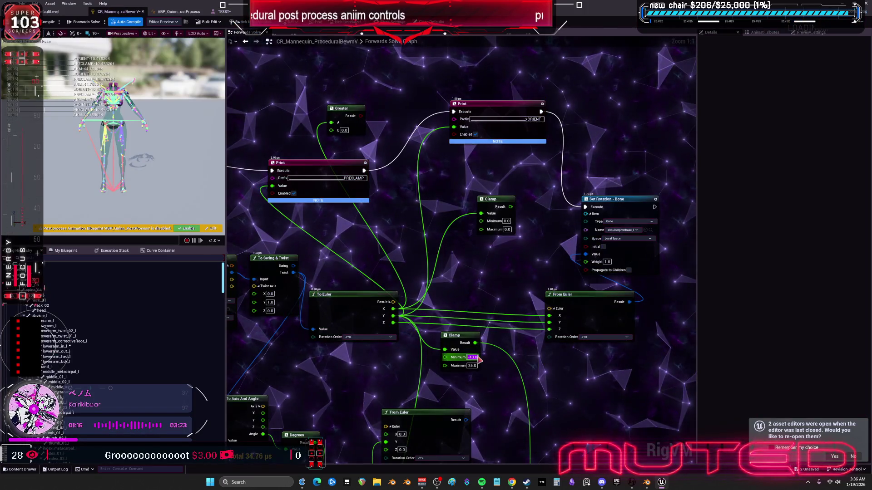
# Step: Set the shoulder Clamp minimum to -50 and maximum to 90
pyautogui.write('50')
pyautogui.press('Tab')
pyautogui.write('90')
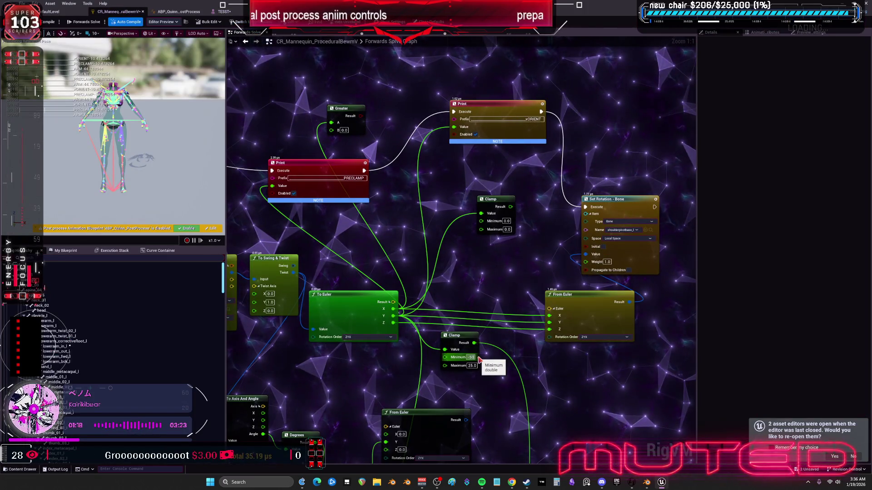
pyautogui.press('Return')
pyautogui.moveTo(474, 343)
pyautogui.mouseDown()
pyautogui.moveTo(448, 302)
pyautogui.moveTo(523, 288)
pyautogui.mouseUp()
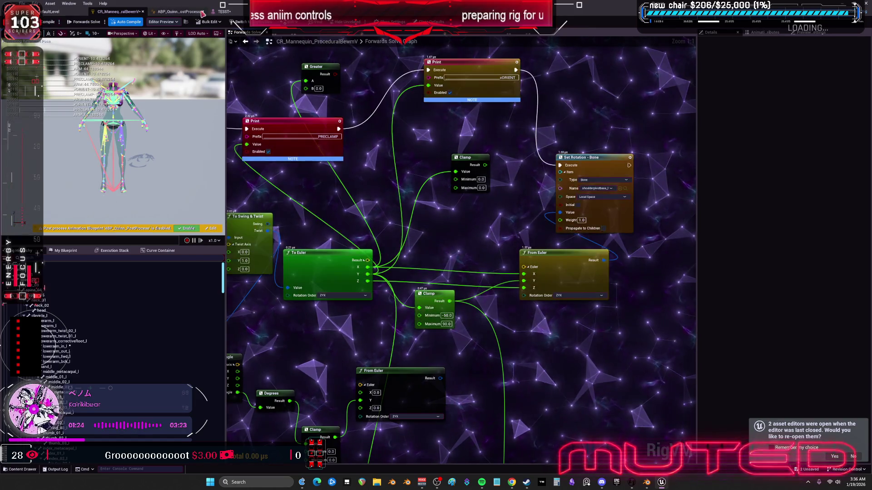
pyautogui.click(223, 11)
pyautogui.click(70, 12)
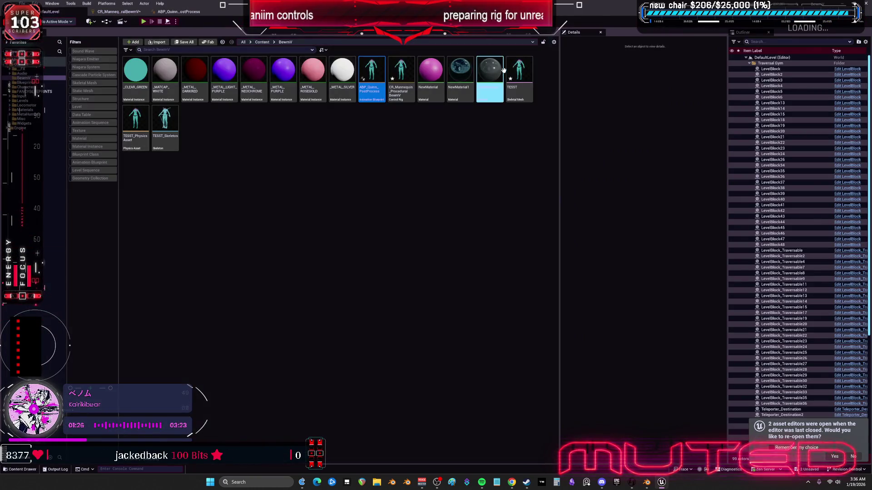
# Step: In the TESST preview, select upperarm_l and swing it with the rotation gizmo to test the clamp
pyautogui.click(518, 68)
pyautogui.scroll(8, 452, 211)
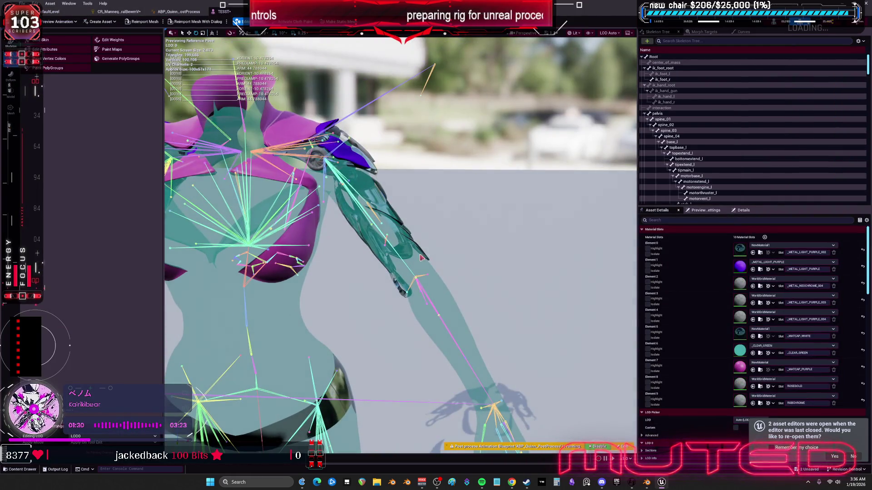
pyautogui.click(333, 149)
pyautogui.moveTo(338, 173)
pyautogui.mouseDown()
pyautogui.moveTo(345, 178)
pyautogui.moveTo(297, 131)
pyautogui.moveTo(345, 181)
pyautogui.moveTo(301, 136)
pyautogui.moveTo(307, 190)
pyautogui.moveTo(345, 182)
pyautogui.moveTo(300, 136)
pyautogui.moveTo(305, 188)
pyautogui.moveTo(346, 170)
pyautogui.mouseUp()
pyautogui.scroll(2, 395, 146)
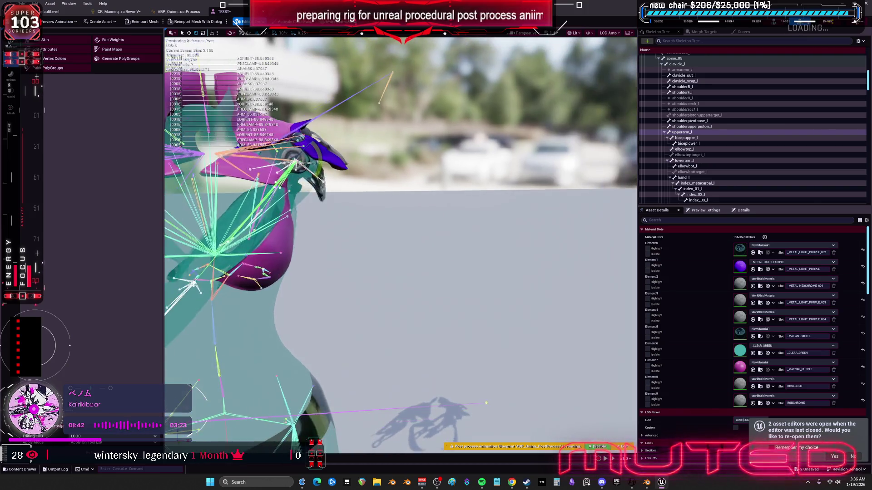
pyautogui.moveTo(341, 195)
pyautogui.mouseDown()
pyautogui.moveTo(343, 229)
pyautogui.moveTo(362, 219)
pyautogui.moveTo(327, 172)
pyautogui.mouseUp()
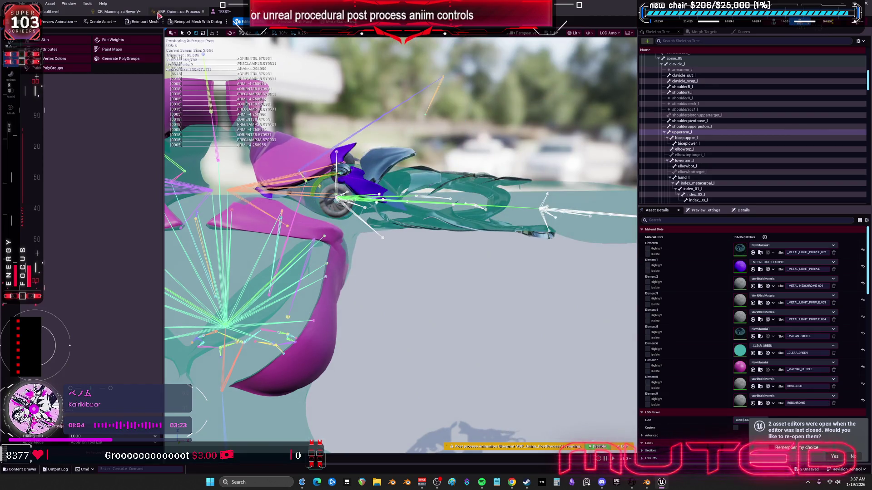
pyautogui.click(119, 11)
# Step: Edit the middle Clamp node's range to -5.0 through 90.0
pyautogui.write('0')
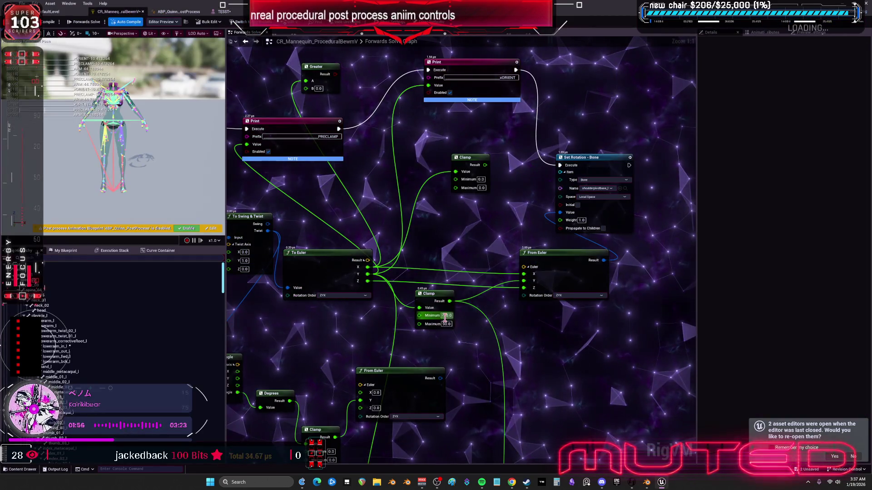
pyautogui.press('Tab')
pyautogui.write('-9')
pyautogui.press('BackSpace')
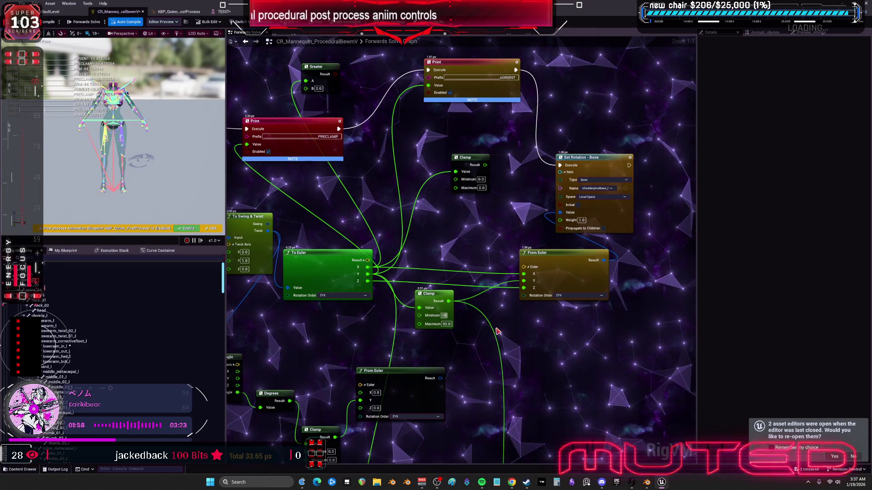
pyautogui.write('5')
pyautogui.press('Tab')
pyautogui.press('Return')
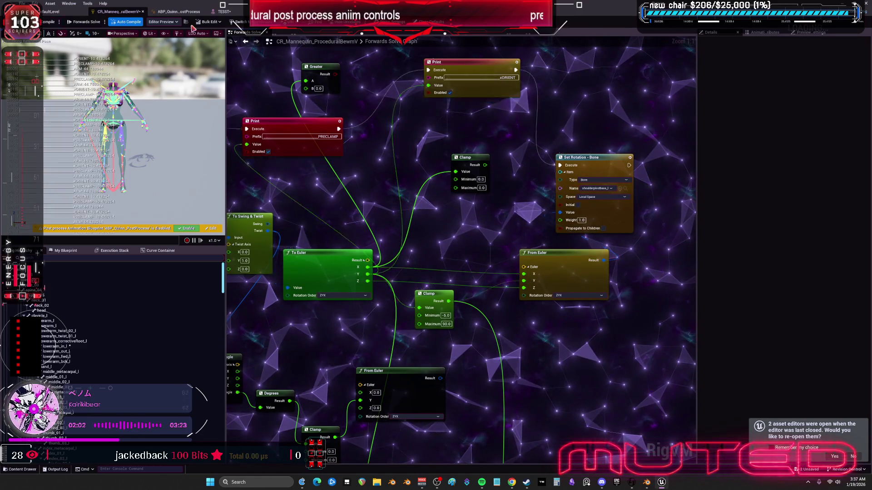
pyautogui.click(220, 12)
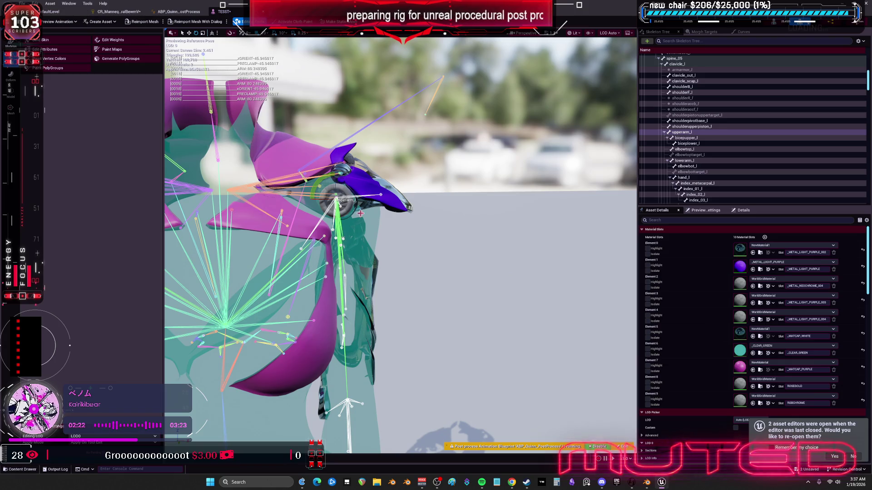
# Step: Swing upperarm_l in the TESST viewport to check the -5 to 90 limits
pyautogui.moveTo(319, 213)
pyautogui.mouseDown()
pyautogui.moveTo(341, 186)
pyautogui.moveTo(359, 223)
pyautogui.moveTo(304, 205)
pyautogui.moveTo(338, 234)
pyautogui.mouseUp()
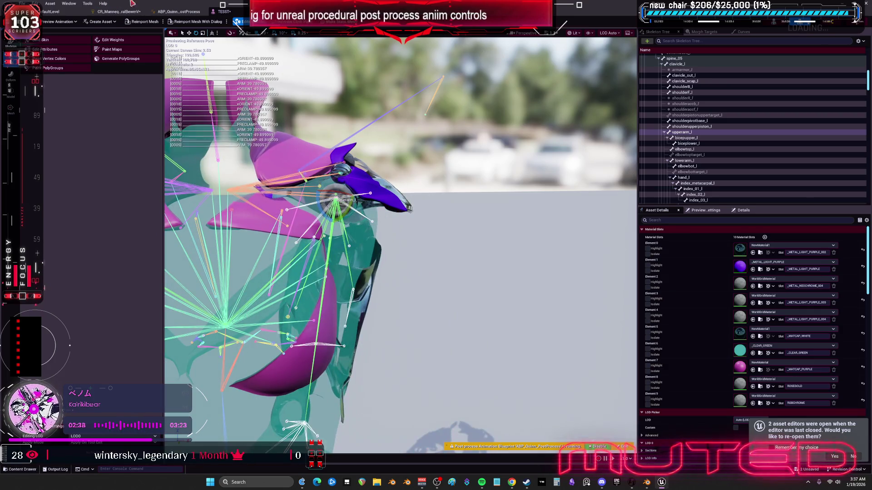
pyautogui.click(119, 11)
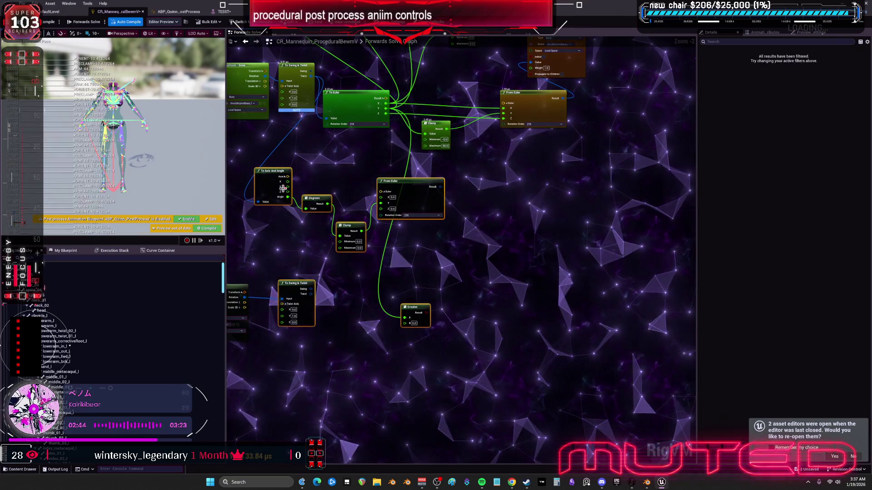
# Step: Delete the spare Clamp and Greater nodes and the PRECLAMP and XORIENT Print nodes
pyautogui.click(423, 225)
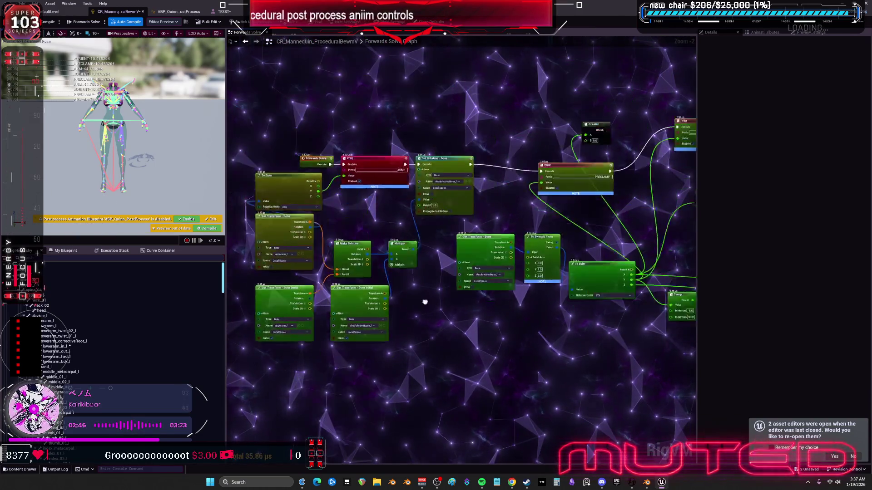
pyautogui.moveTo(485, 163); pyautogui.dragTo(544, 200)
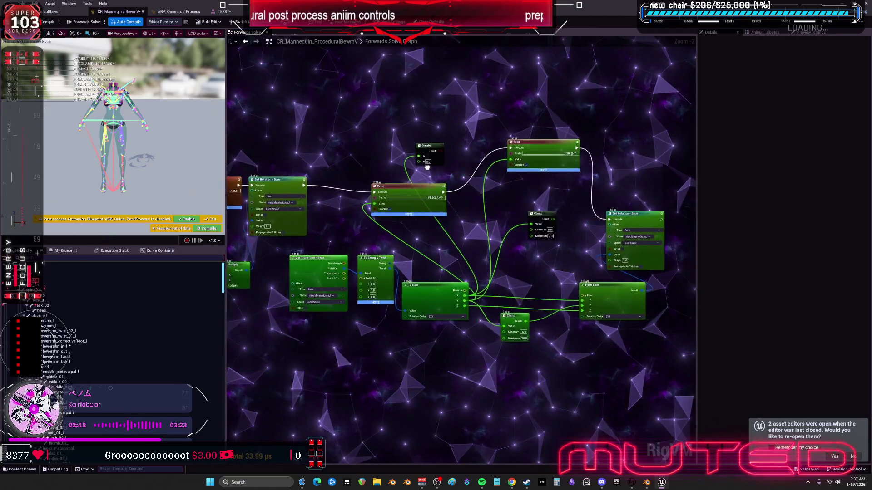
pyautogui.press('Delete')
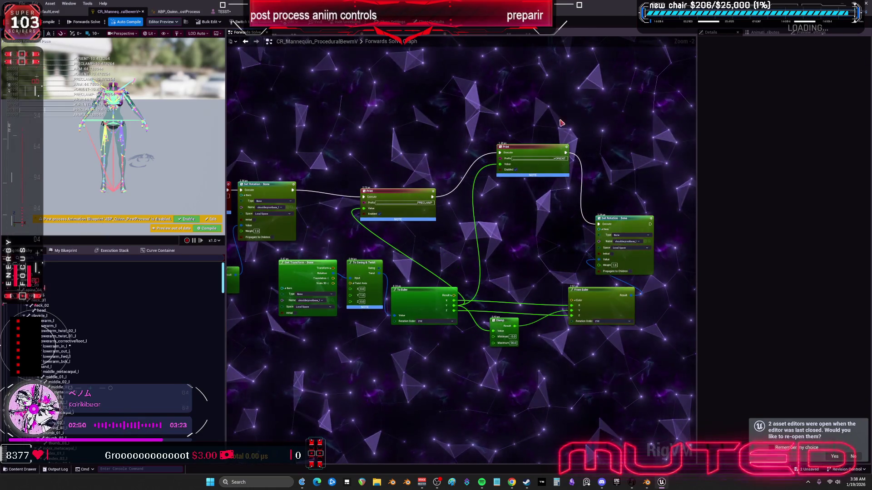
pyautogui.moveTo(512, 208); pyautogui.dragTo(357, 149)
pyautogui.press('Delete')
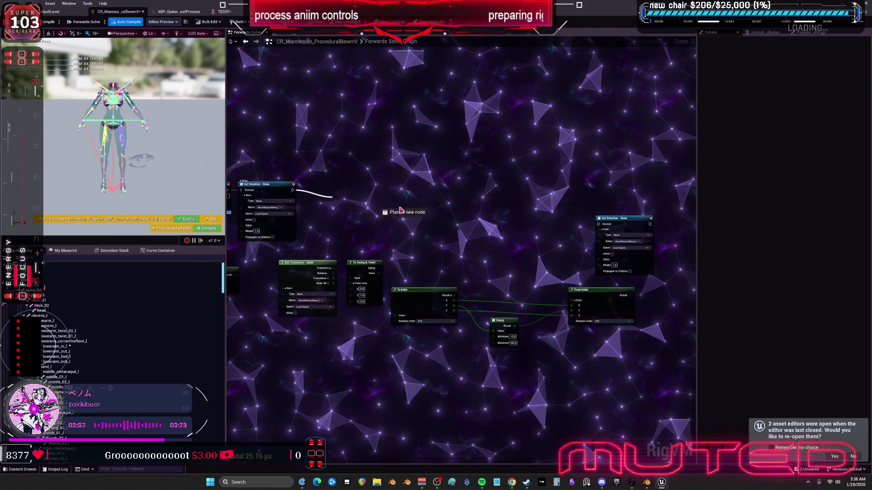
# Step: Try chaining the first Set Rotation node into the second
pyautogui.moveTo(606, 231); pyautogui.dragTo(606, 230)
pyautogui.hotkey('ctrl', 'z')
pyautogui.hotkey('ctrl', 'z')
pyautogui.hotkey('ctrl', 'z')
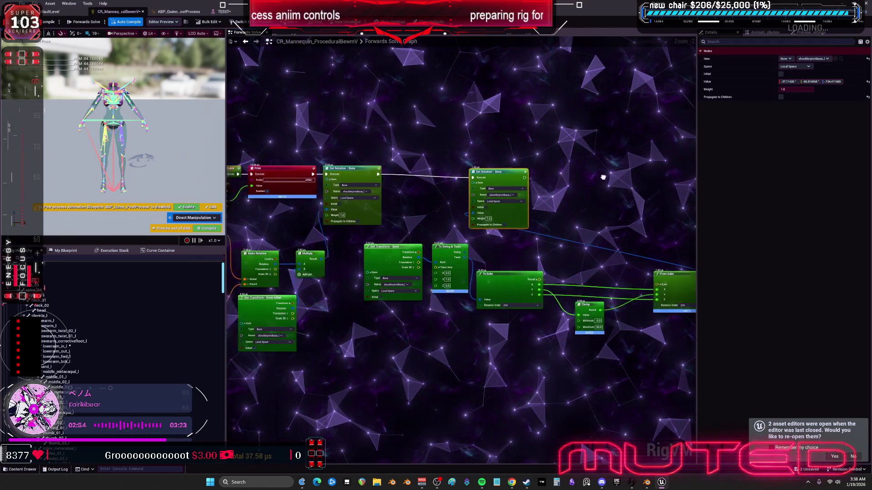
pyautogui.scroll(2, 516, 250)
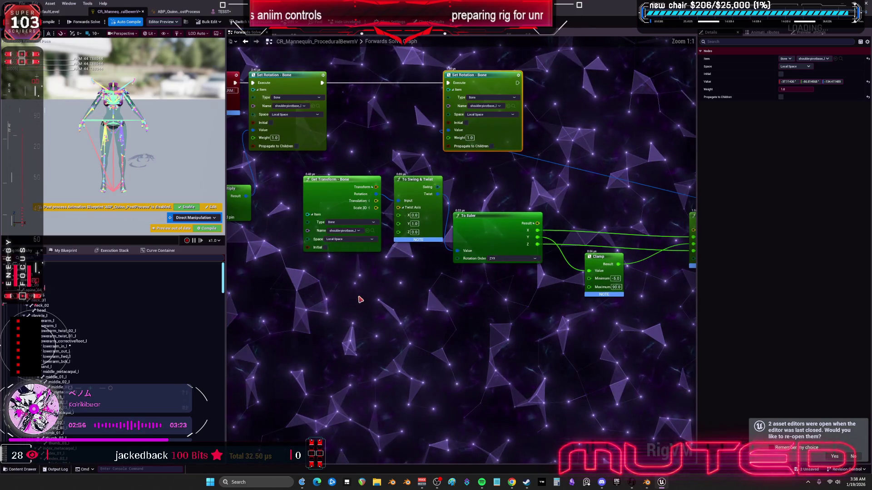
pyautogui.scroll(-2, 417, 186)
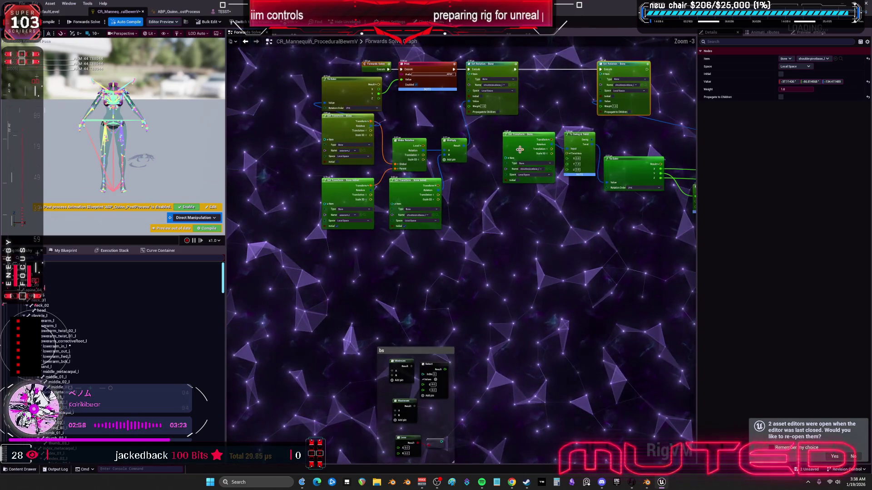
# Step: Line up Get Transform, To Swing & Twist, Clamp, From Euler and Set Rotation, then save the rig
pyautogui.moveTo(532, 137); pyautogui.dragTo(469, 232)
pyautogui.moveTo(499, 157); pyautogui.dragTo(457, 162)
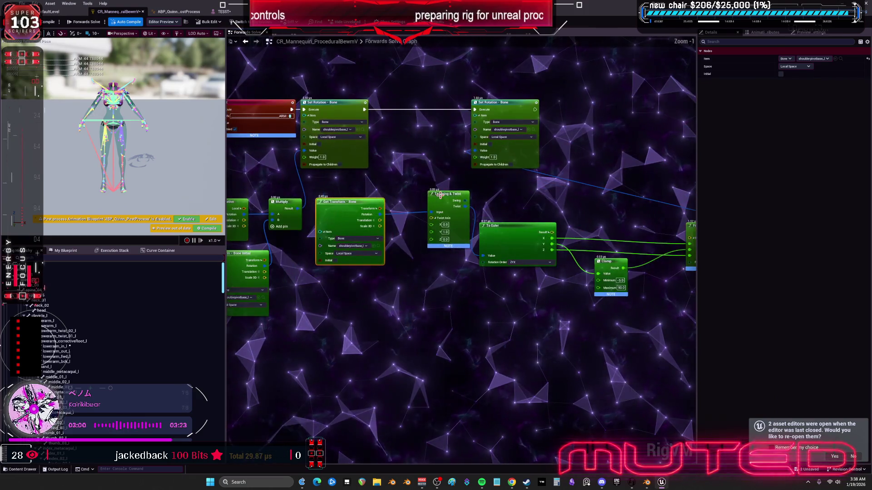
pyautogui.moveTo(439, 195); pyautogui.dragTo(406, 202)
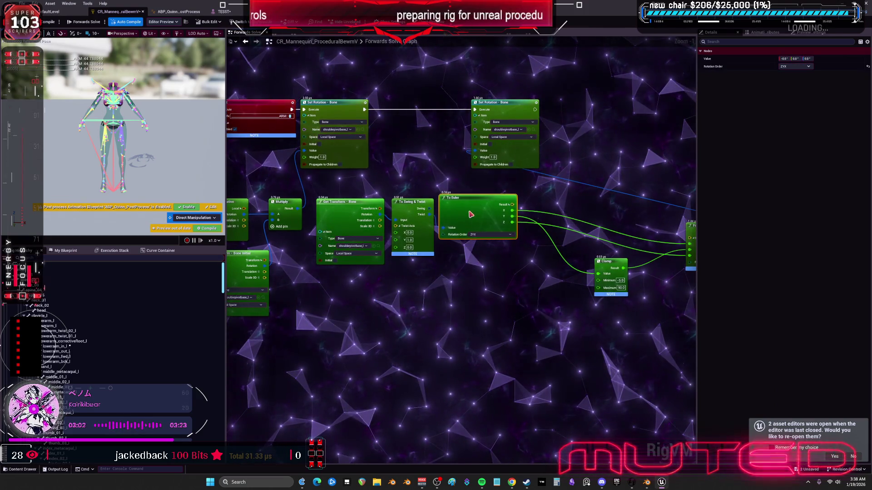
pyautogui.moveTo(500, 251); pyautogui.dragTo(439, 242)
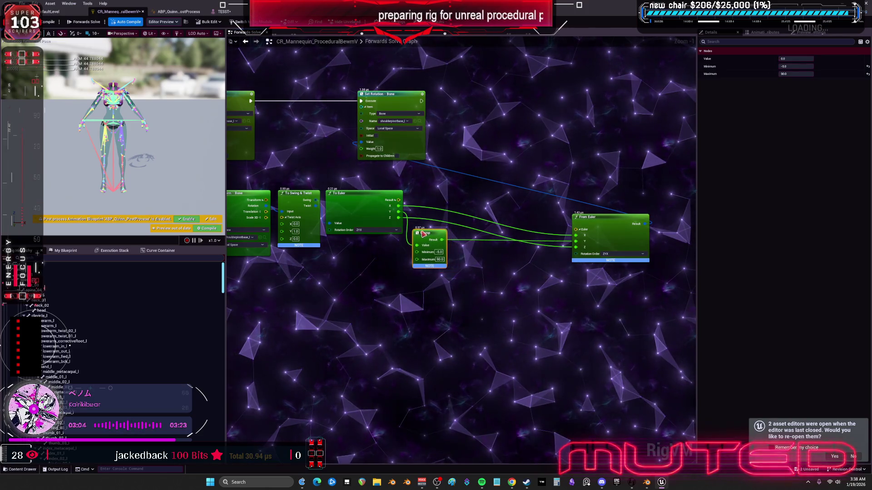
pyautogui.moveTo(601, 218); pyautogui.dragTo(584, 213)
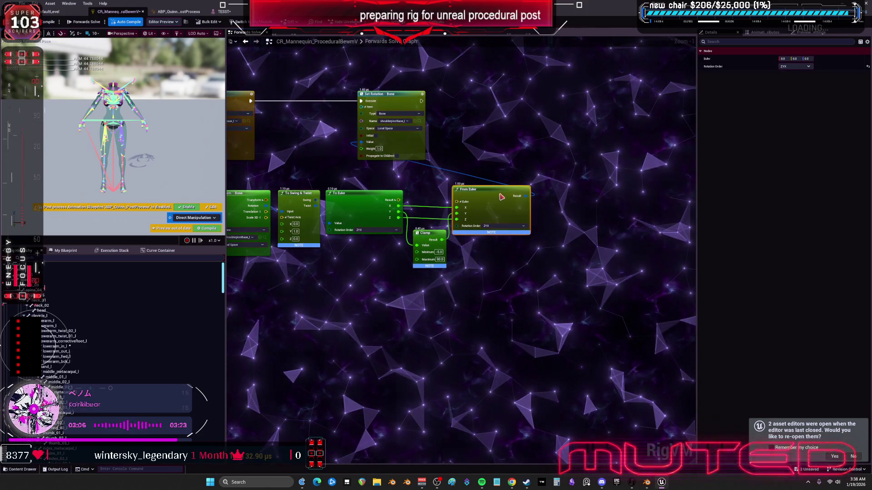
pyautogui.moveTo(409, 96); pyautogui.dragTo(472, 97)
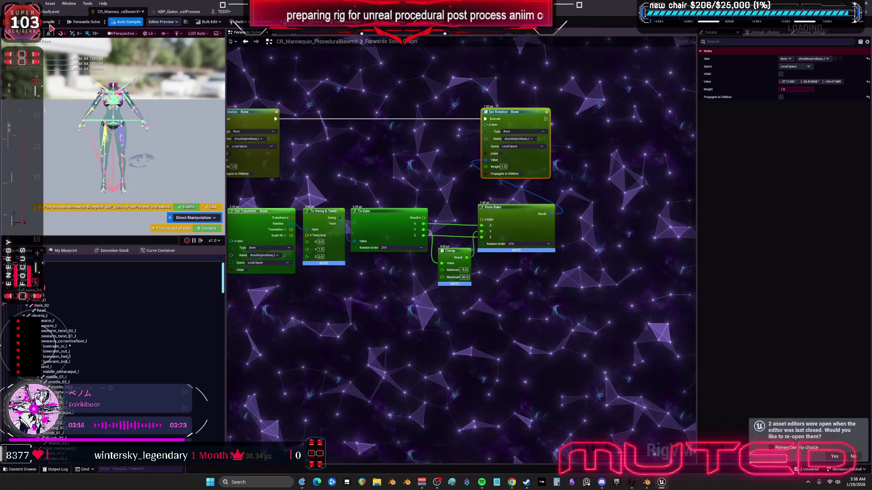
pyautogui.hotkey('ctrl', 's')
pyautogui.scroll(-4, 545, 205)
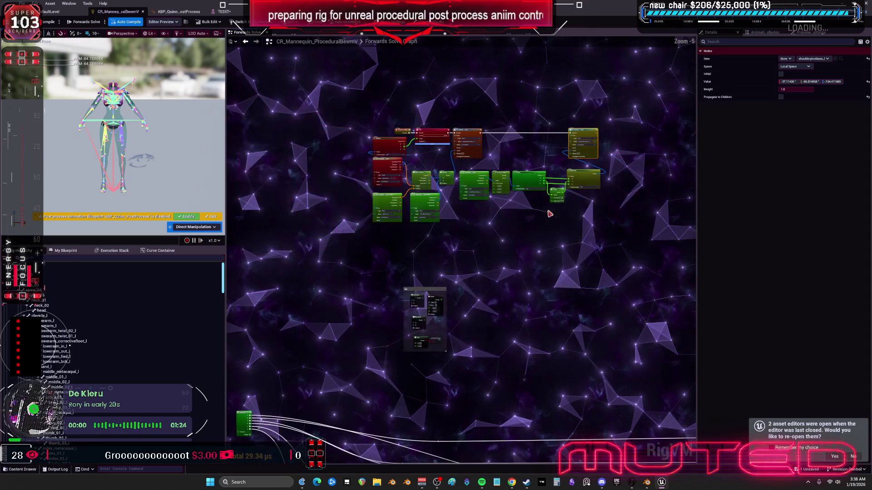
# Step: Delete the boxed comment group and its nodes
pyautogui.click(427, 163)
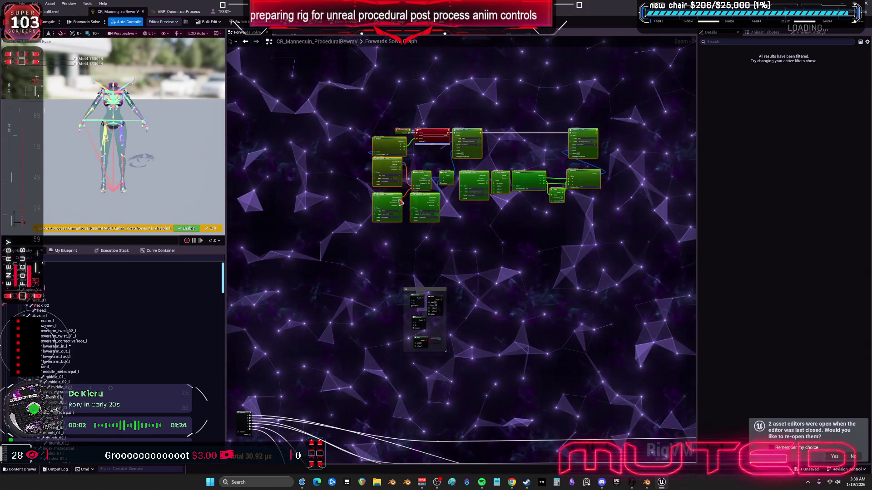
pyautogui.press('Delete')
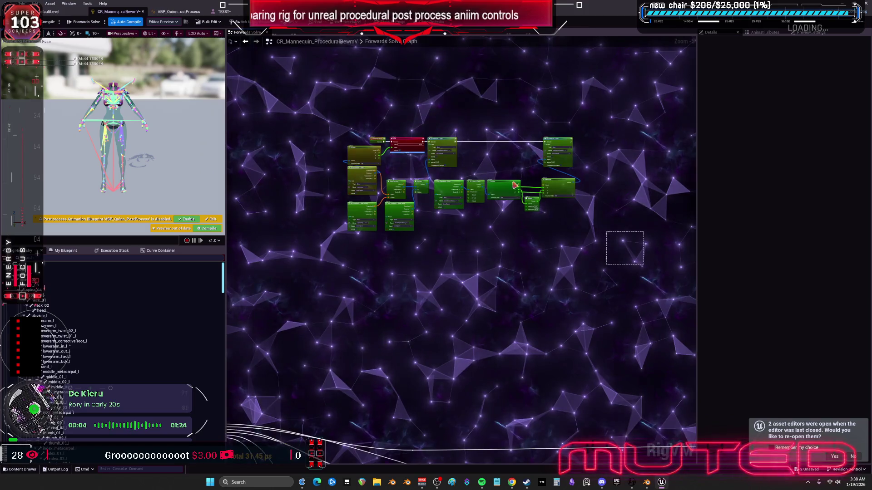
pyautogui.moveTo(409, 128); pyautogui.dragTo(427, 267)
pyautogui.scroll(1, 426, 267)
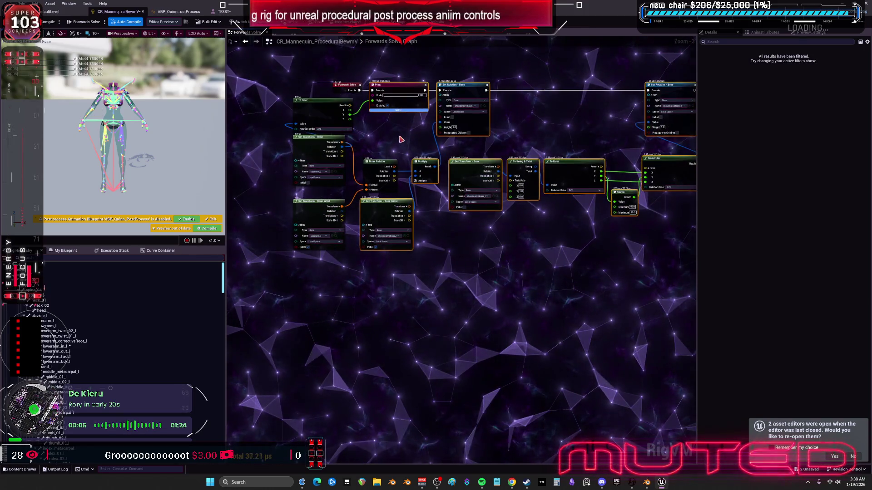
# Step: Delete the Print node, then copy the shoulder clamp chain below and place its Set Rotation node
pyautogui.click(374, 93)
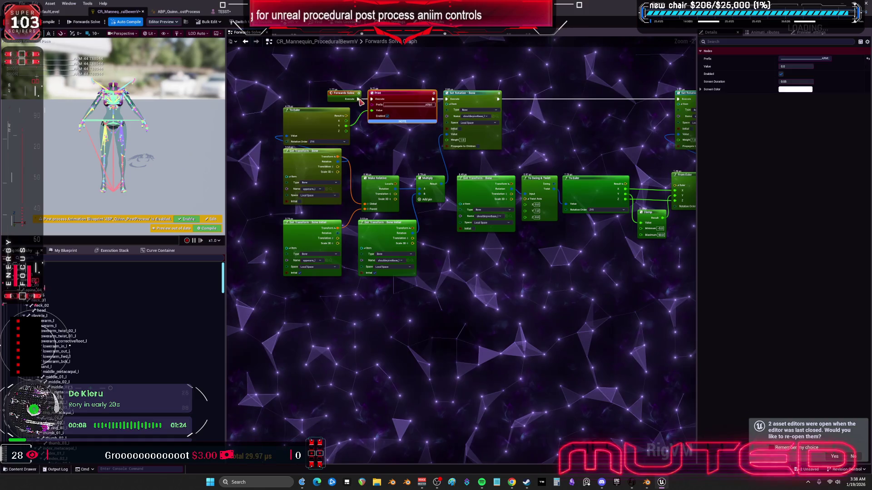
pyautogui.press('Delete')
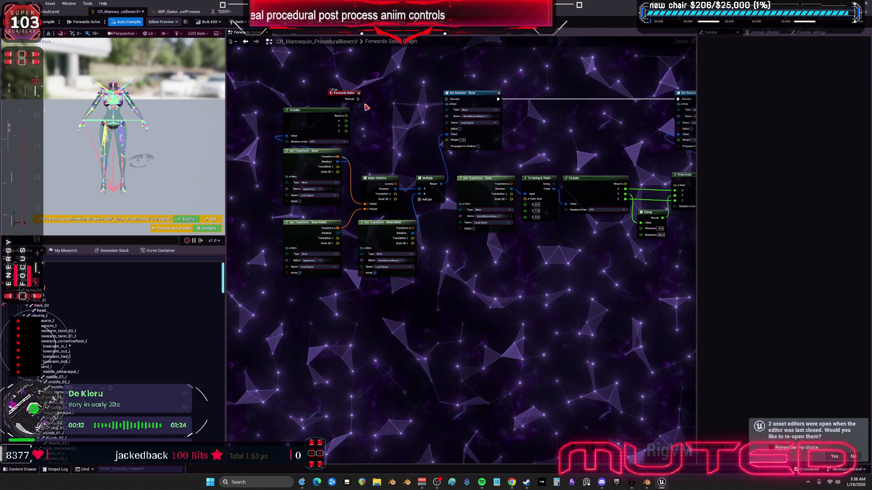
pyautogui.hotkey('ctrl', 'z')
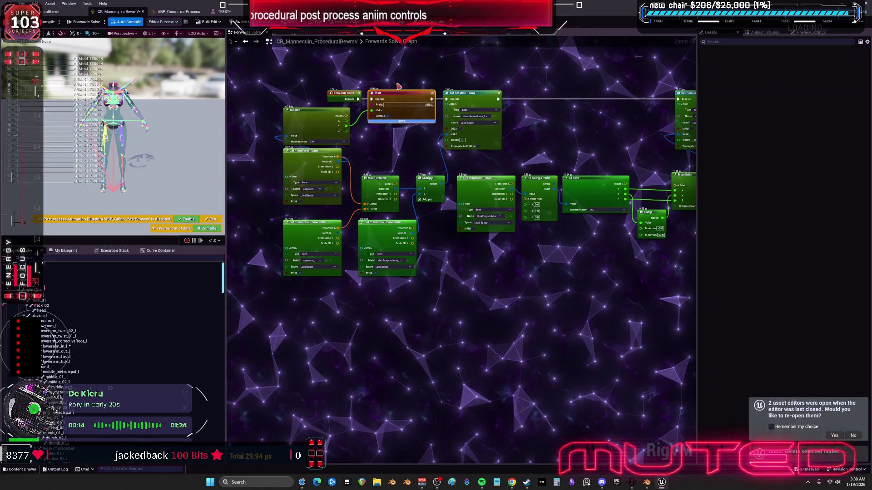
pyautogui.press('Delete')
pyautogui.moveTo(377, 130); pyautogui.dragTo(314, 120)
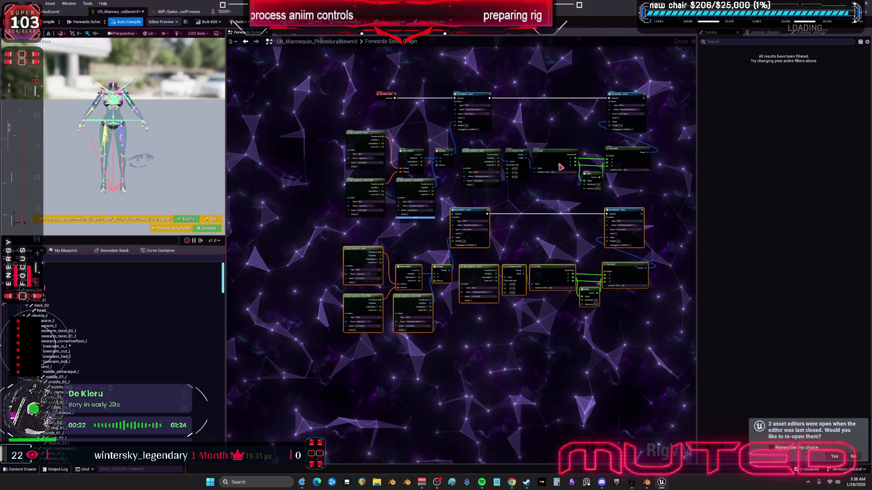
pyautogui.moveTo(632, 111); pyautogui.dragTo(615, 122)
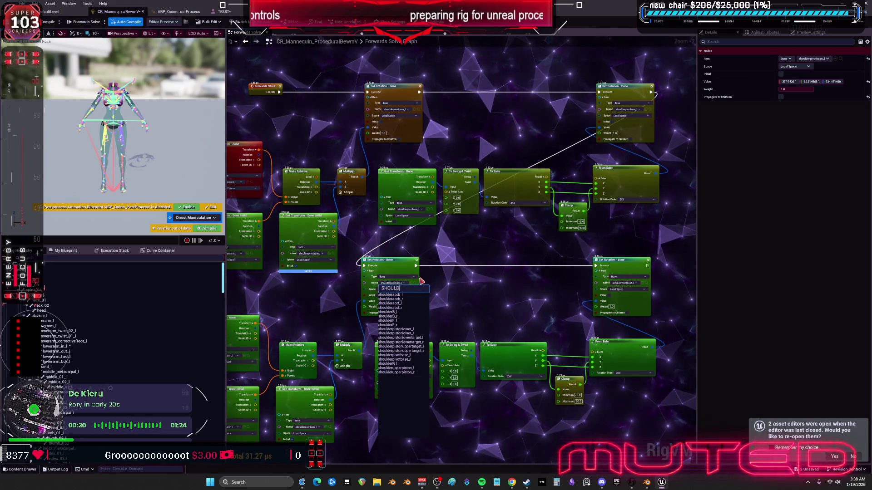
# Step: Set the copied Set Rotation node's bone to shoulderpivotbase_r
pyautogui.click(418, 321)
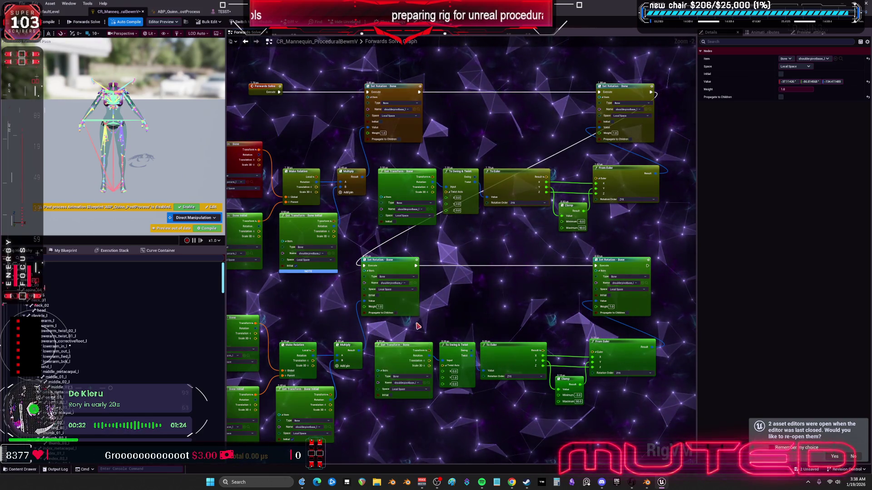
pyautogui.scroll(3, 418, 288)
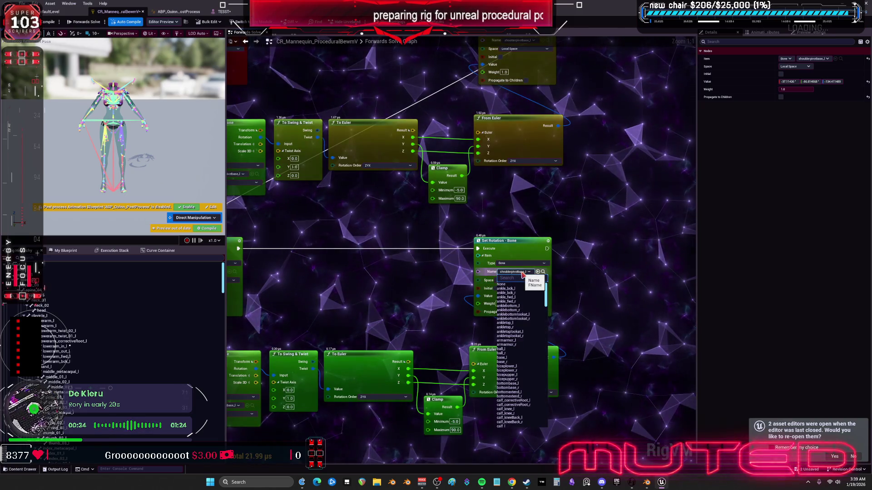
pyautogui.write('SHOULDE')
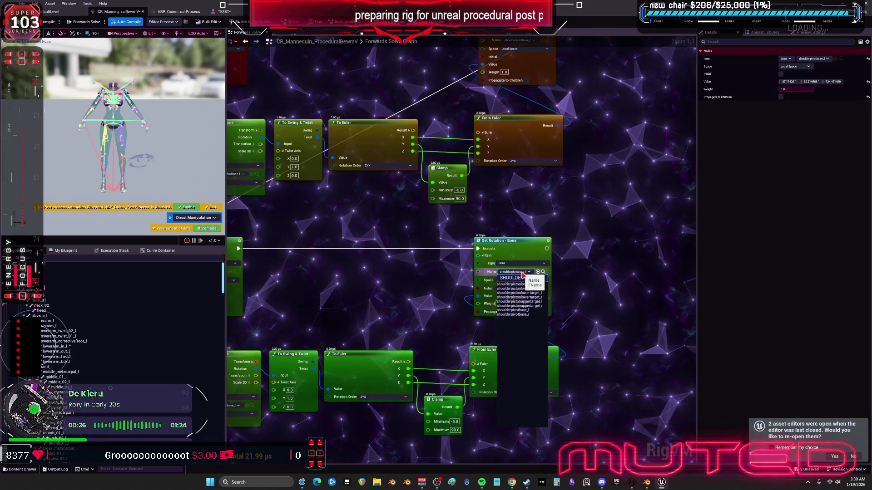
pyautogui.click(512, 289)
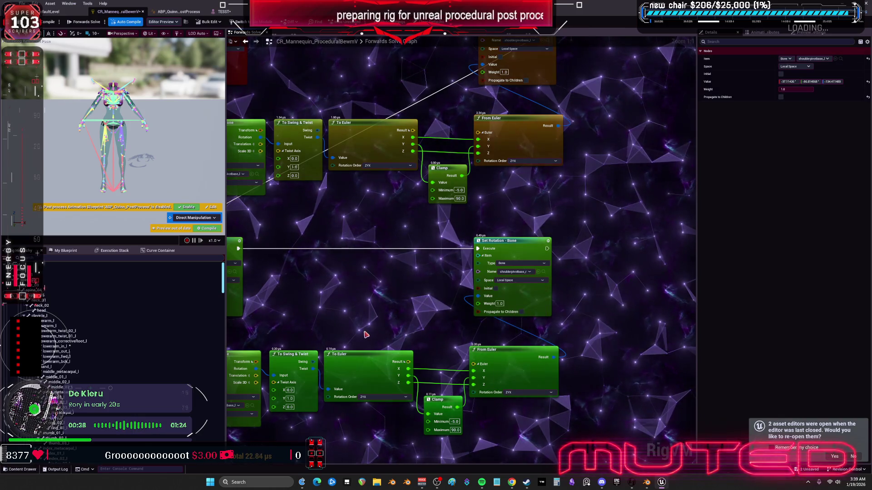
pyautogui.moveTo(272, 318); pyautogui.dragTo(456, 277)
pyautogui.moveTo(325, 300); pyautogui.dragTo(375, 283)
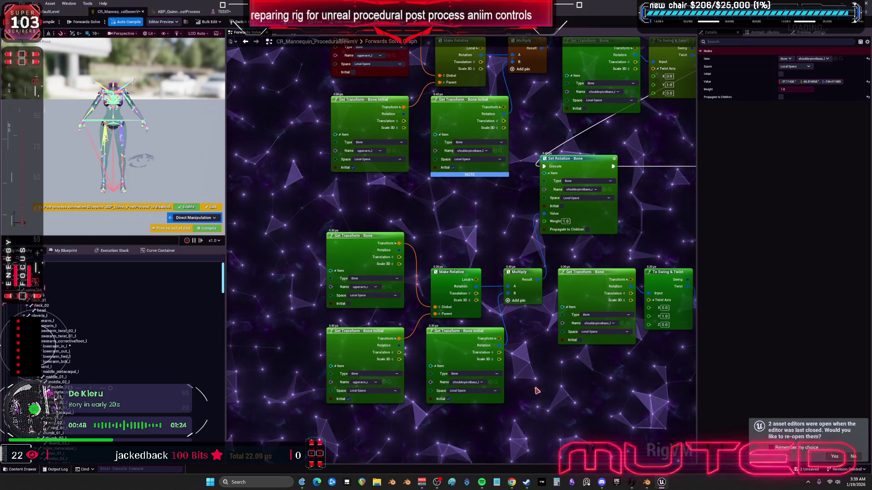
# Step: Set the copied Get Transform node's bone to shoulderpivotbase_r
pyautogui.write('SHOULDERP')
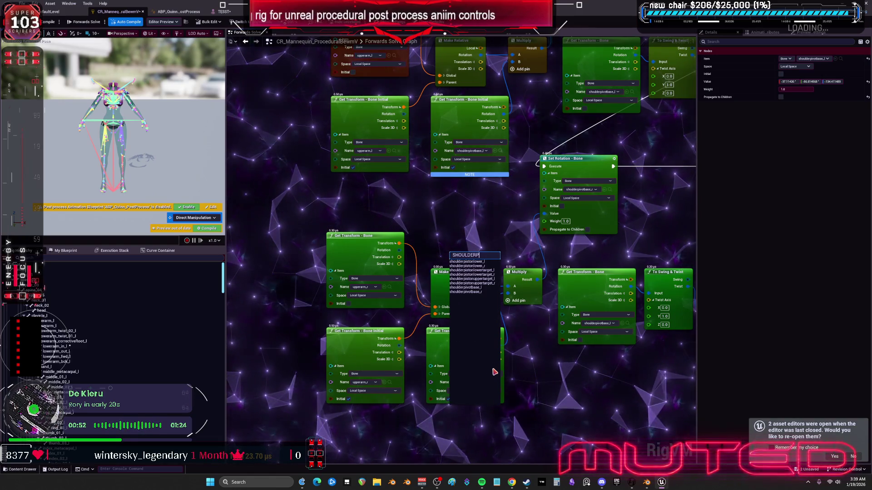
pyautogui.click(475, 292)
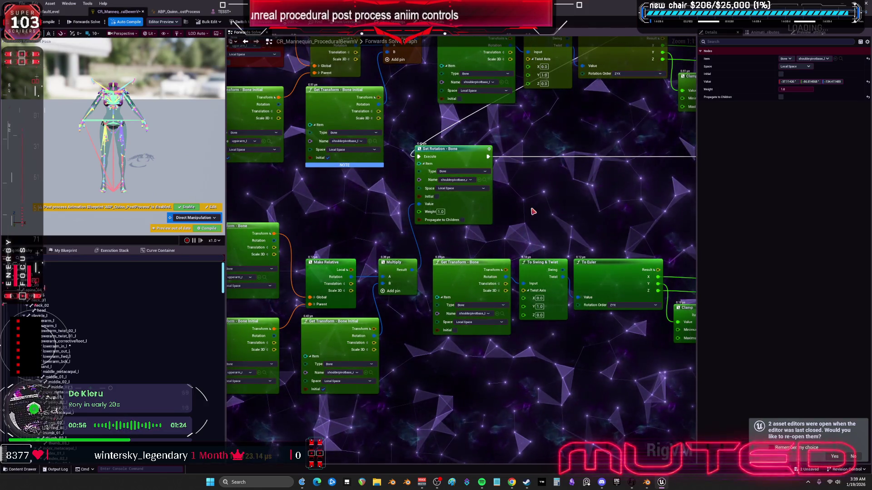
pyautogui.scroll(-1, 415, 205)
pyautogui.moveTo(529, 194)
pyautogui.mouseDown()
pyautogui.moveTo(414, 204)
pyautogui.moveTo(410, 313)
pyautogui.mouseUp()
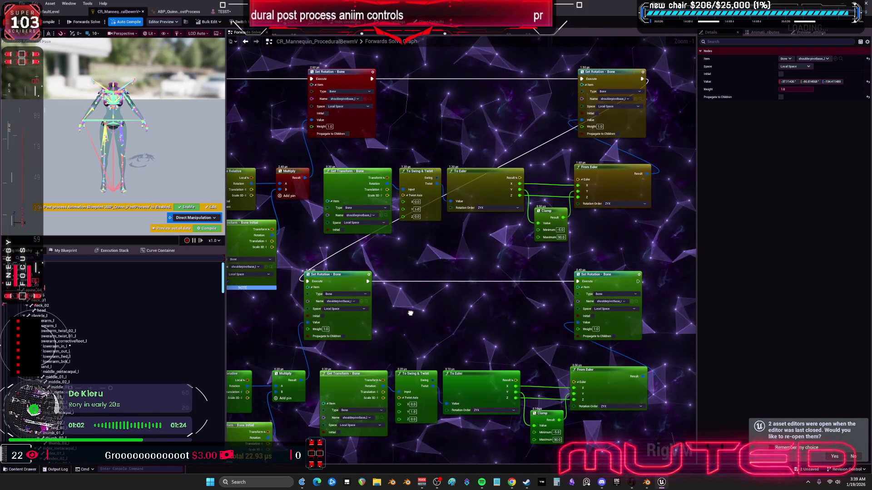
pyautogui.moveTo(410, 313)
pyautogui.mouseDown()
pyautogui.moveTo(432, 276)
pyautogui.moveTo(445, 280)
pyautogui.moveTo(473, 230)
pyautogui.mouseUp()
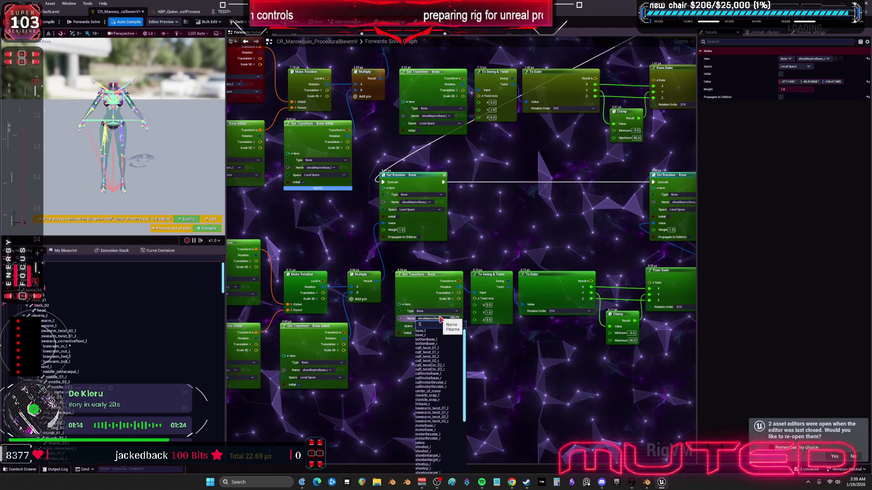
# Step: Assign the shoulderpivotbase bone to the lower Get Transform and save the Control Rig
pyautogui.write('HOULDERPIVOT')
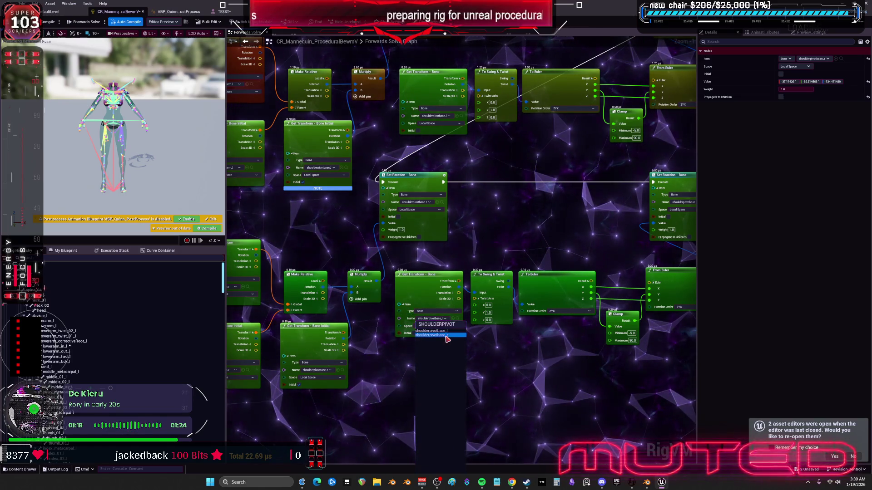
pyautogui.click(498, 362)
pyautogui.moveTo(498, 362)
pyautogui.mouseDown()
pyautogui.moveTo(381, 358)
pyautogui.moveTo(618, 306)
pyautogui.mouseUp()
pyautogui.moveTo(460, 263)
pyautogui.mouseDown()
pyautogui.moveTo(433, 292)
pyautogui.moveTo(408, 294)
pyautogui.mouseUp()
pyautogui.hotkey('ctrl', 's')
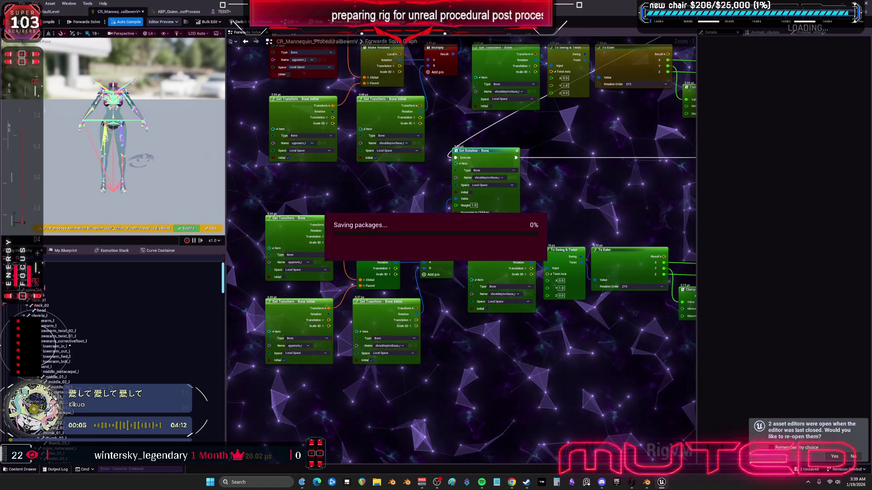
pyautogui.click(223, 11)
pyautogui.scroll(-3, 291, 223)
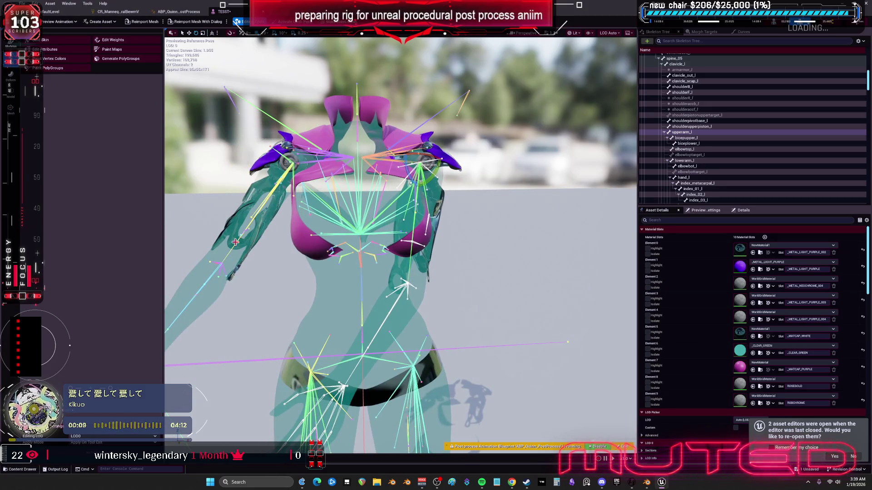
# Step: Raise upperarm_r and upperarm_l overhead in the TESST preview, then switch over to Blender
pyautogui.click(309, 160)
pyautogui.moveTo(316, 154)
pyautogui.mouseDown()
pyautogui.moveTo(299, 182)
pyautogui.moveTo(315, 190)
pyautogui.moveTo(295, 186)
pyautogui.moveTo(273, 140)
pyautogui.moveTo(265, 159)
pyautogui.moveTo(272, 173)
pyautogui.moveTo(295, 132)
pyautogui.moveTo(286, 173)
pyautogui.moveTo(318, 200)
pyautogui.mouseUp()
pyautogui.click(407, 275)
pyautogui.moveTo(431, 189)
pyautogui.mouseDown()
pyautogui.moveTo(443, 145)
pyautogui.moveTo(432, 130)
pyautogui.mouseUp()
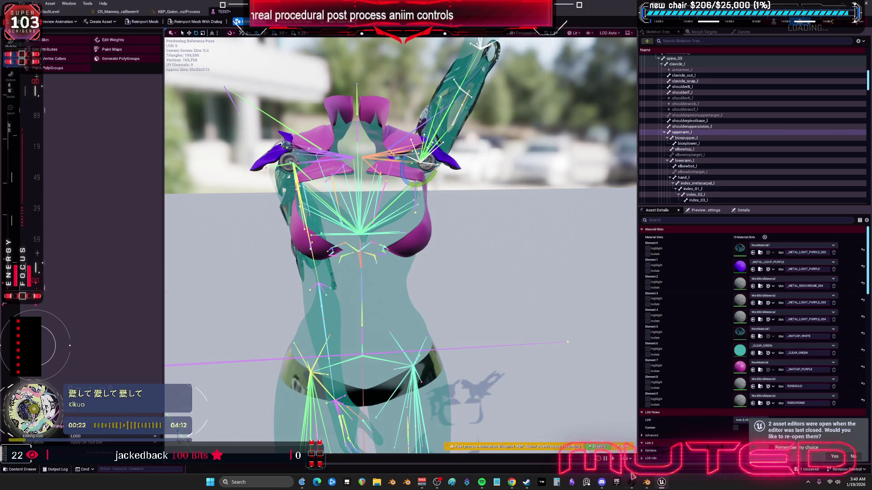
pyautogui.click(646, 483)
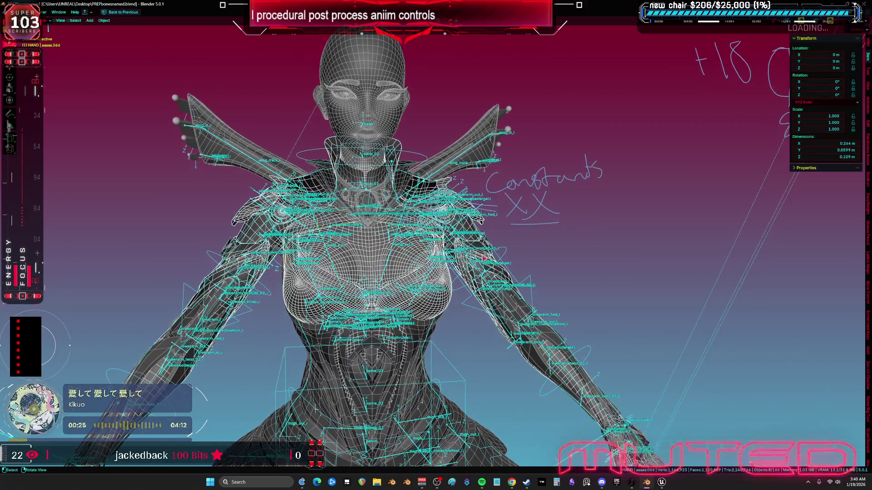
# Step: Put the Root armature into Edit Mode and isolate shoulderpivotbase.l and shoulderpivotbase.r in local view
pyautogui.click(330, 256)
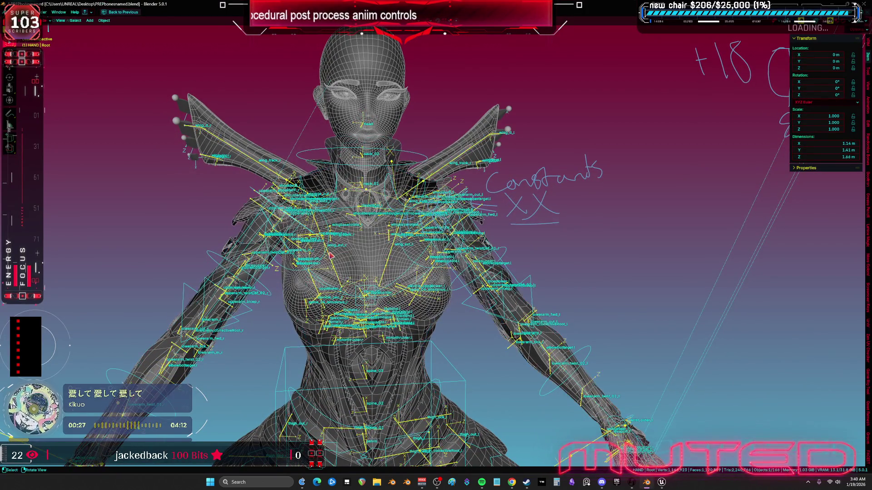
pyautogui.press('KP_Divide')
pyautogui.press('KP_5')
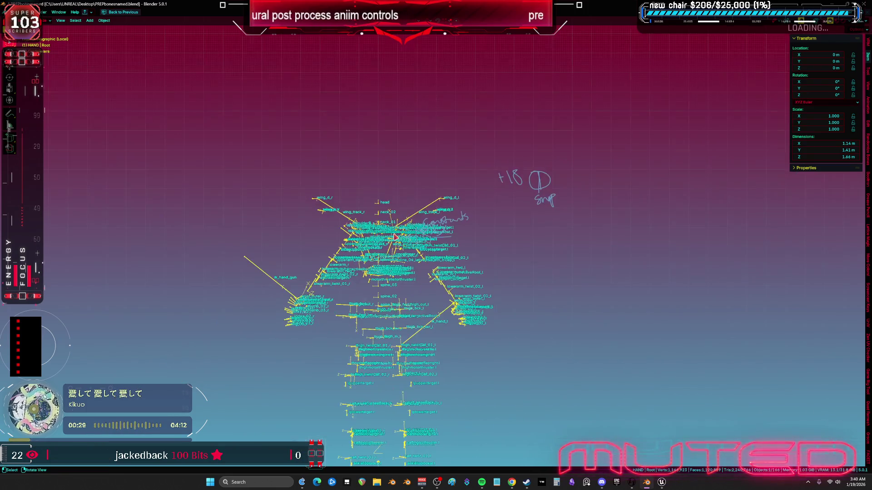
pyautogui.press('Tab')
pyautogui.press('KP_Decimal')
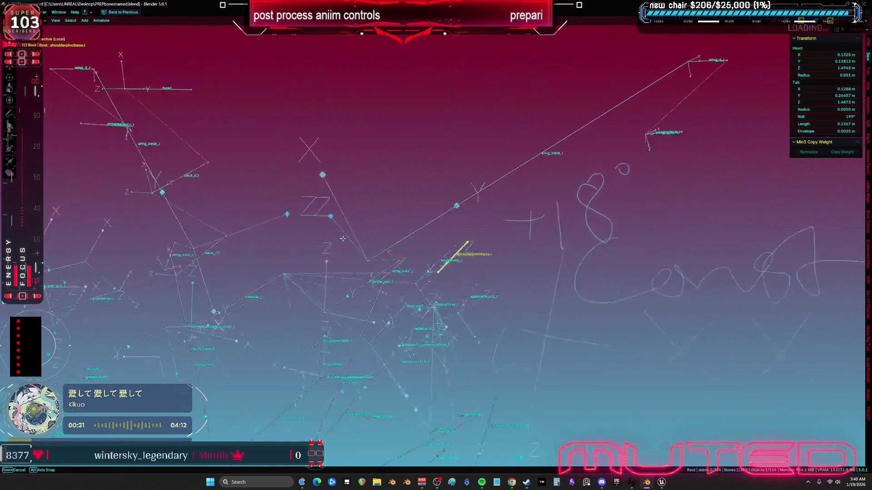
pyautogui.moveTo(429, 265); pyautogui.dragTo(449, 227)
pyautogui.click(445, 201)
pyautogui.press('KP_1')
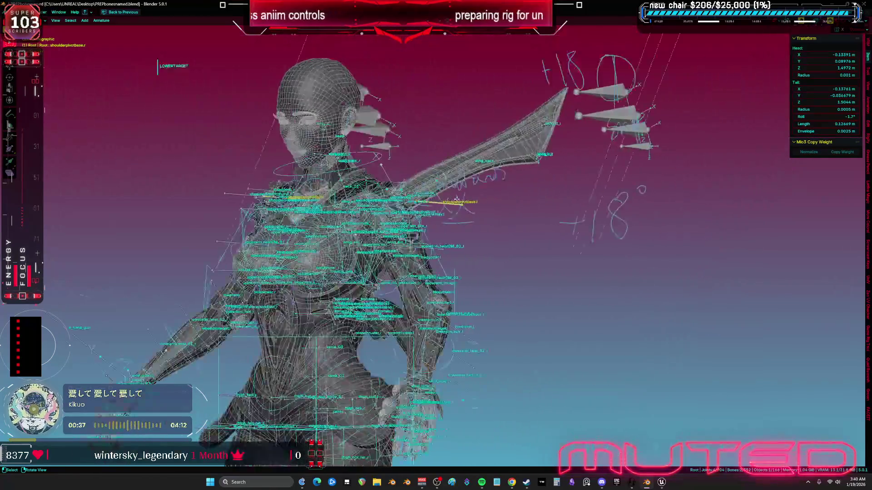
pyautogui.press('KP_Divide')
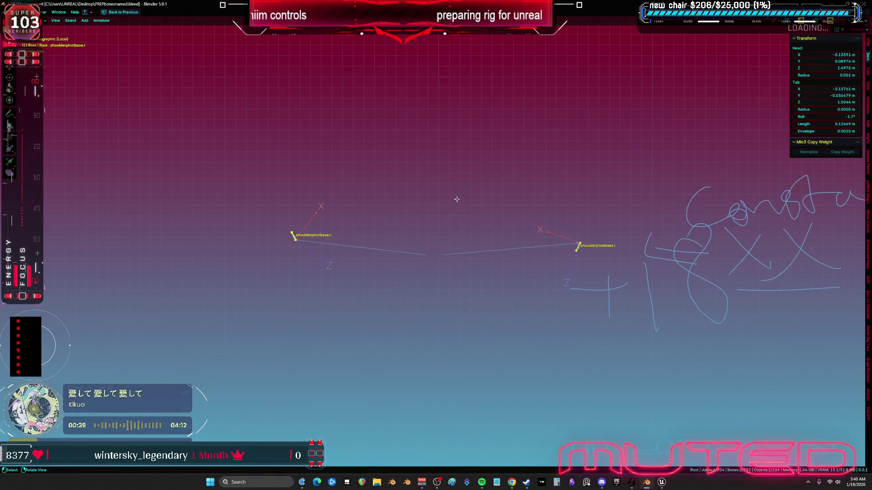
# Step: Roll shoulderpivotbase.r from -1.7° to -37° in front orthographic view
pyautogui.moveTo(510, 273); pyautogui.dragTo(452, 269)
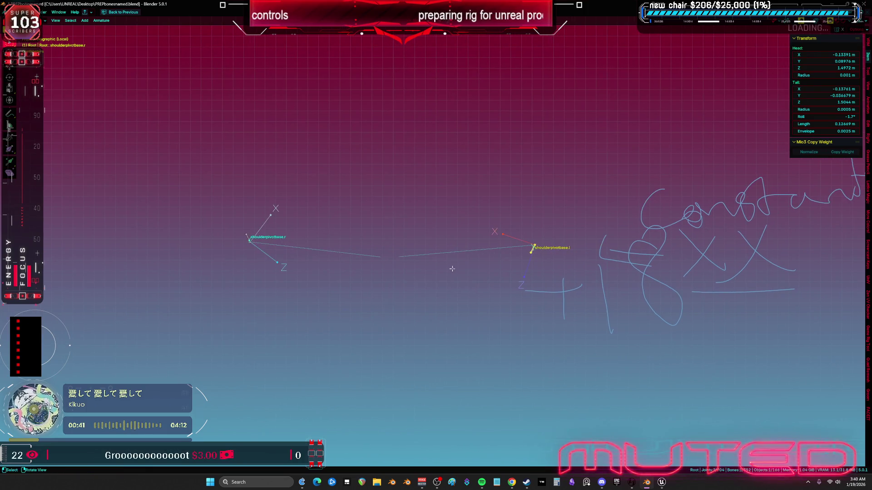
pyautogui.moveTo(336, 263); pyautogui.dragTo(210, 181)
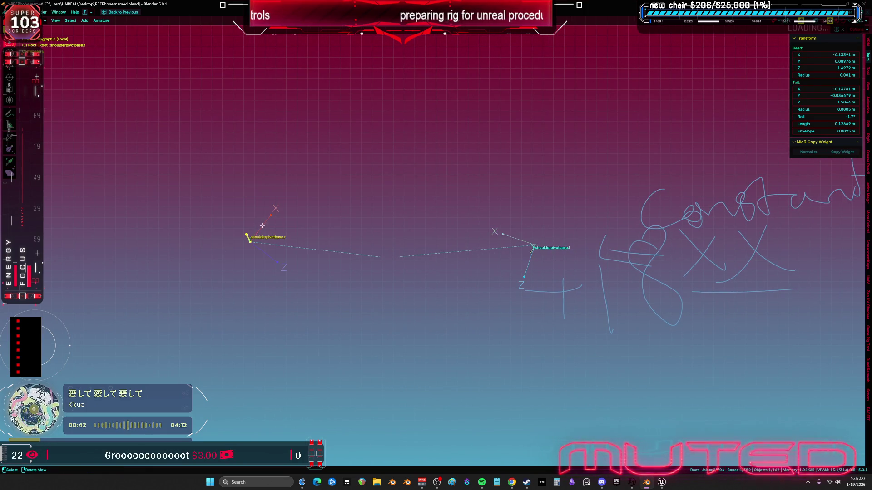
pyautogui.moveTo(314, 231)
pyautogui.mouseDown()
pyautogui.moveTo(385, 292)
pyautogui.moveTo(361, 317)
pyautogui.mouseUp()
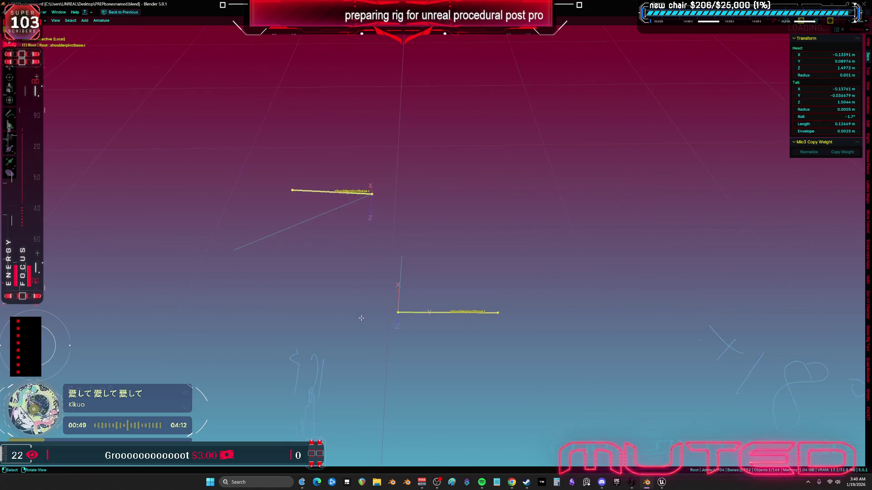
pyautogui.press('KP_1')
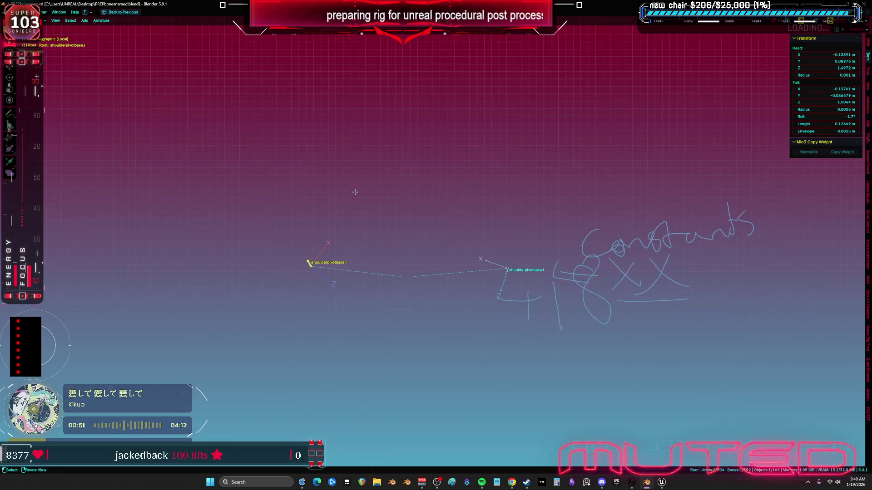
pyautogui.scroll(2, 420, 252)
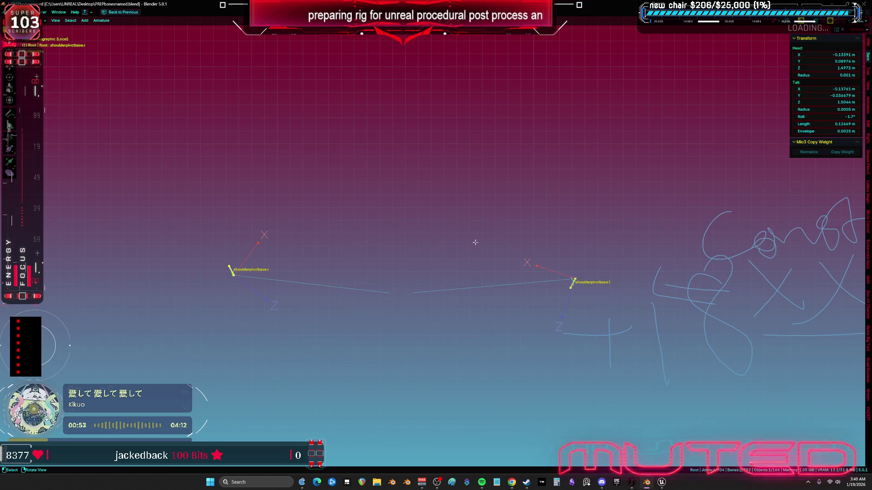
pyautogui.hotkey('ctrl', 'r')
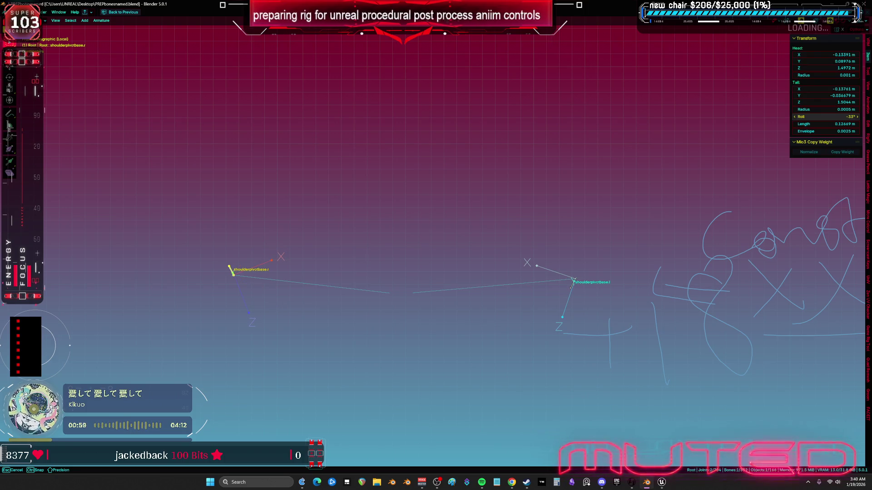
pyautogui.click(621, 218)
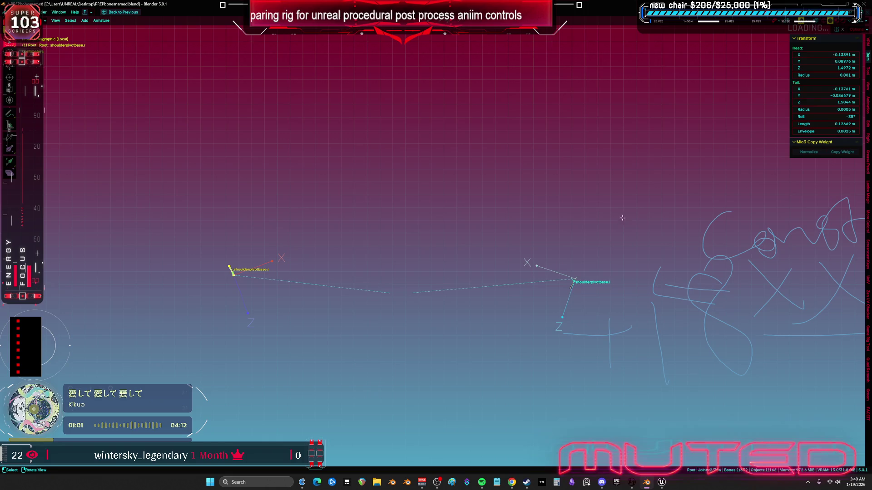
pyautogui.click(831, 117)
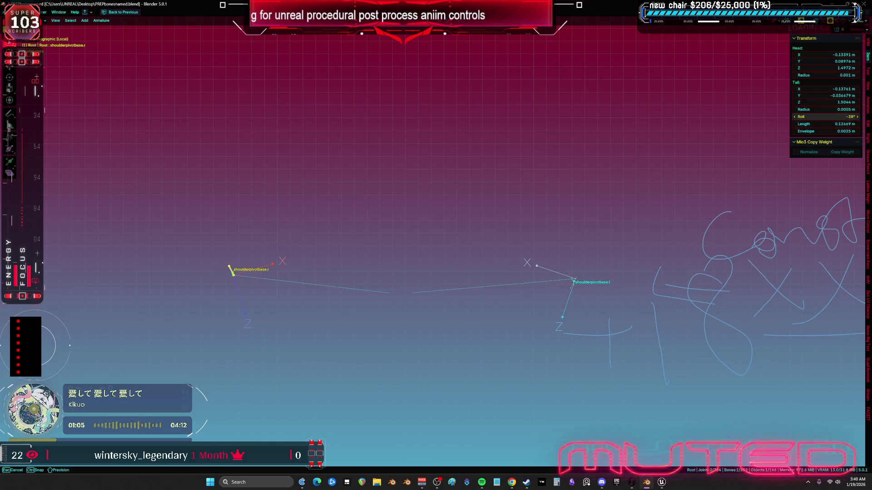
pyautogui.moveTo(831, 116); pyautogui.dragTo(831, 117)
# Step: Compare shoulderpivotbase.r's -37° roll against shoulderpivotbase.l's 199° roll
pyautogui.click(567, 271)
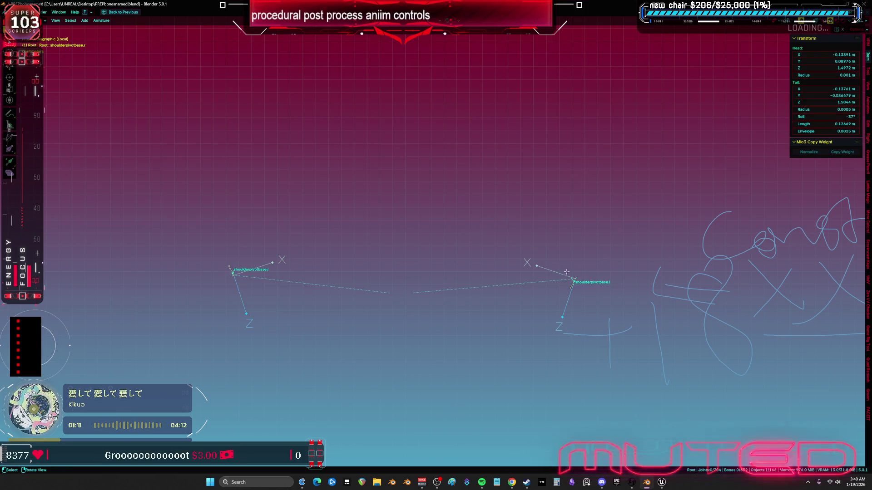
pyautogui.click(572, 283)
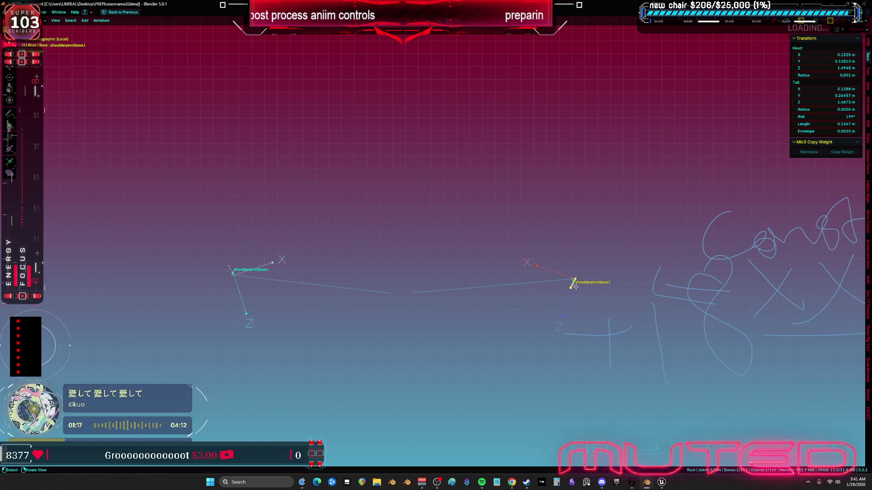
pyautogui.click(232, 272)
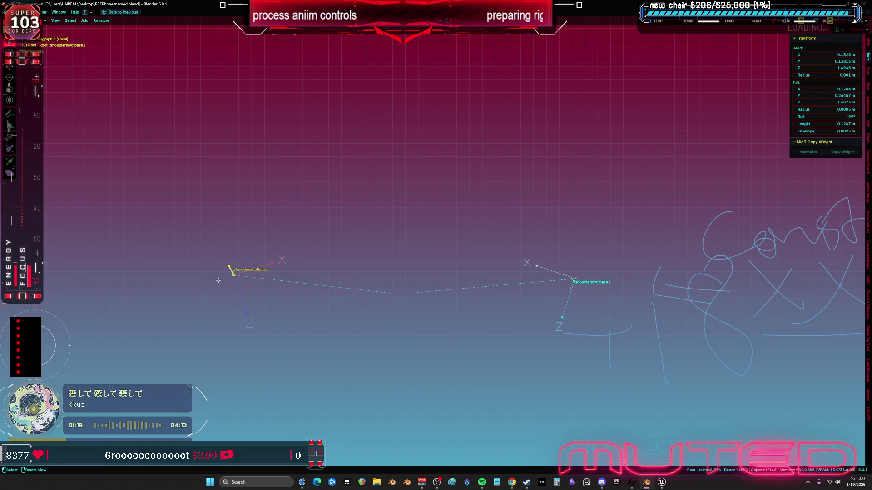
pyautogui.click(233, 268)
pyautogui.click(235, 267)
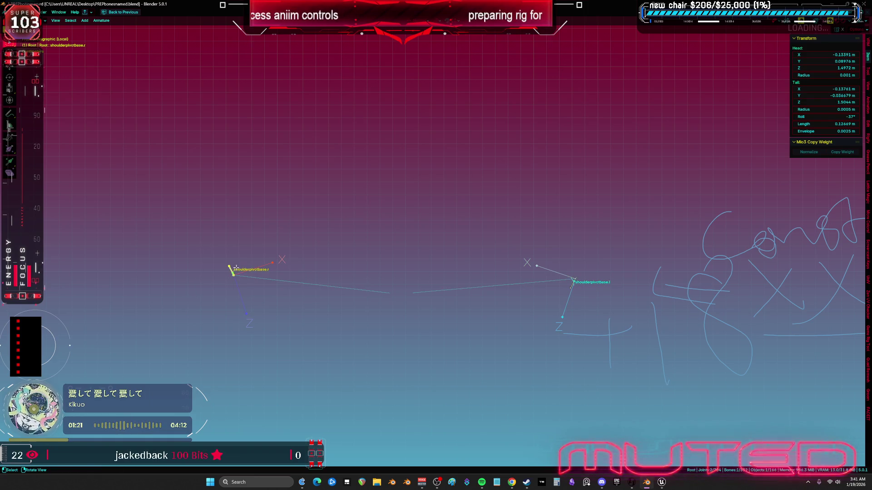
pyautogui.click(573, 281)
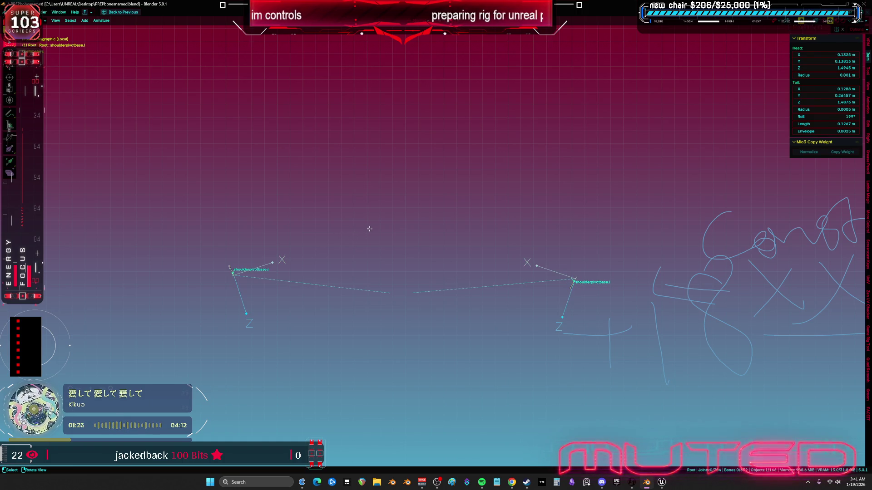
# Step: Raise the shoulderpivotbase.l bone's roll from 199° to 202°
pyautogui.press('a')
pyautogui.press('/')
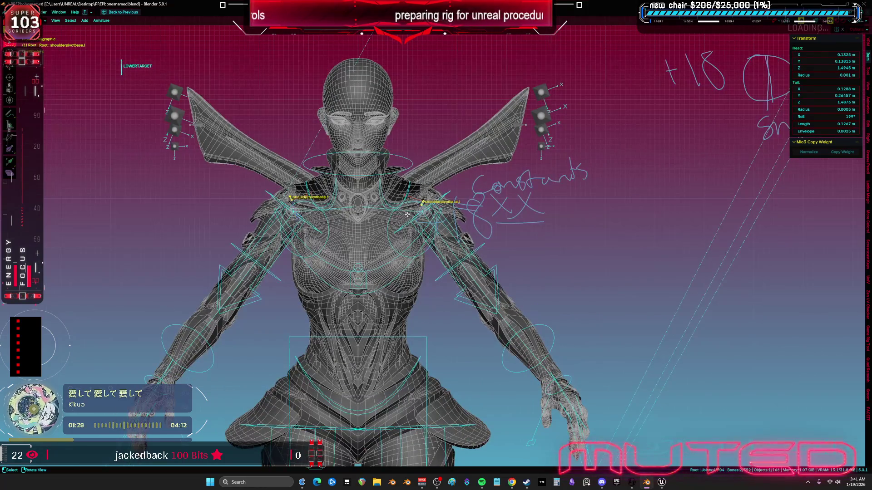
pyautogui.moveTo(431, 211)
pyautogui.mouseDown()
pyautogui.moveTo(376, 213)
pyautogui.moveTo(443, 212)
pyautogui.mouseUp()
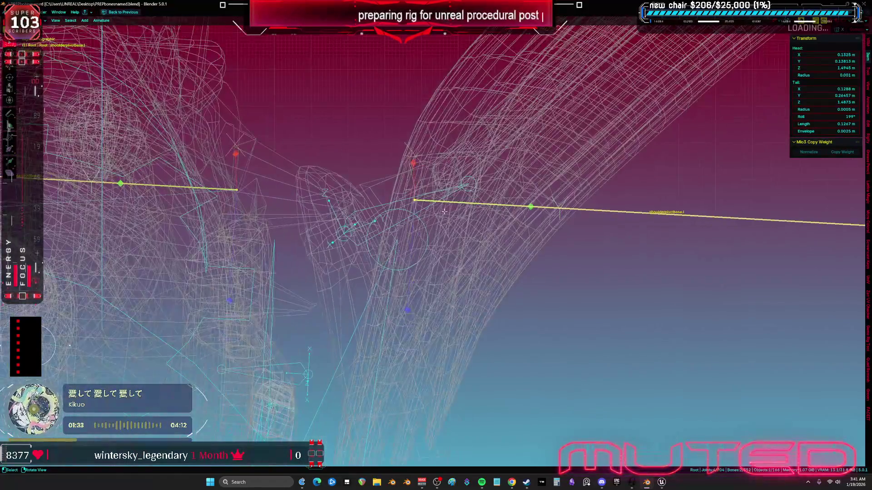
pyautogui.click(442, 206)
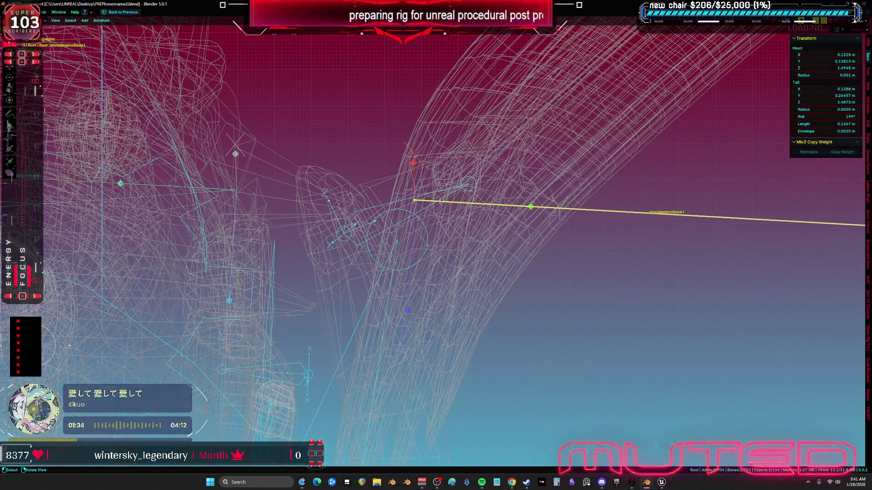
pyautogui.click(826, 117)
pyautogui.moveTo(826, 117); pyautogui.dragTo(831, 116)
pyautogui.moveTo(549, 161)
pyautogui.mouseDown()
pyautogui.moveTo(544, 113)
pyautogui.moveTo(647, 97)
pyautogui.mouseUp()
pyautogui.click(827, 117)
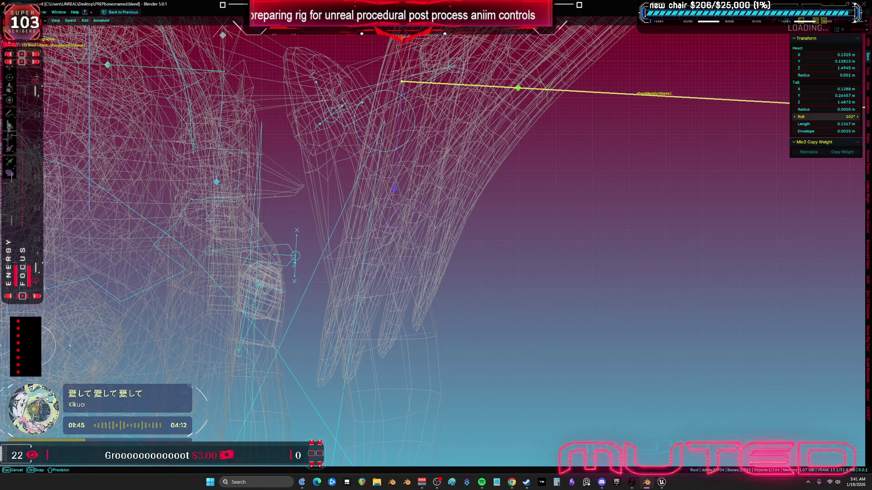
# Step: Return the rig to Object Mode with a wider front view and solid shading
pyautogui.press('KP_1')
pyautogui.press('Tab')
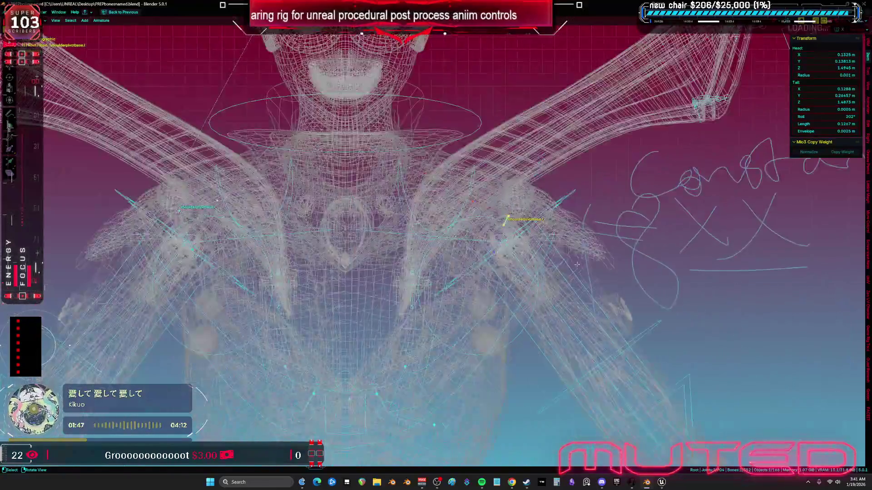
pyautogui.press('KP_Decimal')
pyautogui.hotkey('alt', 'z')
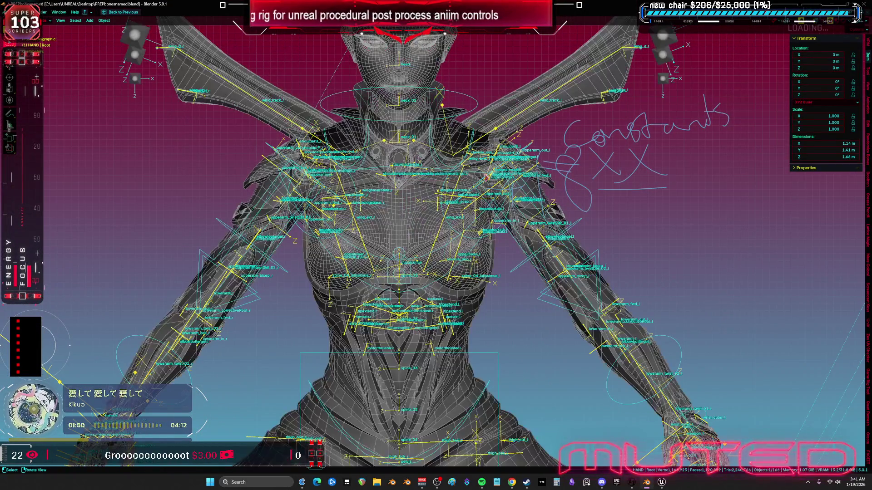
# Step: Hide the rig control object and select the character's visible meshes plus the armature
pyautogui.scroll(3, 345, 181)
pyautogui.press('KP_1')
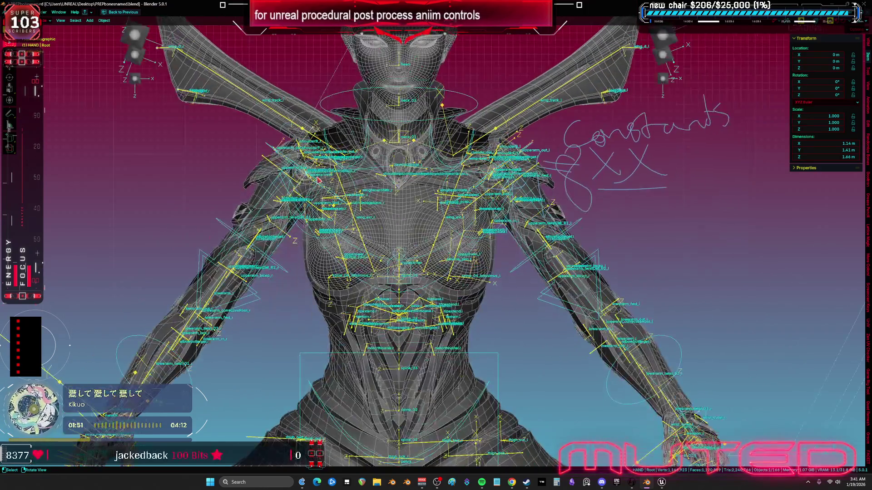
pyautogui.click(579, 224)
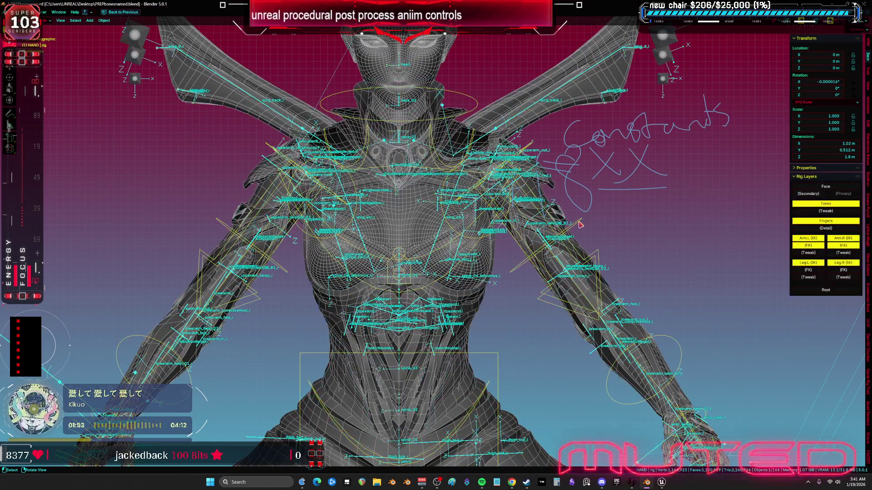
pyautogui.press('h')
pyautogui.press('a')
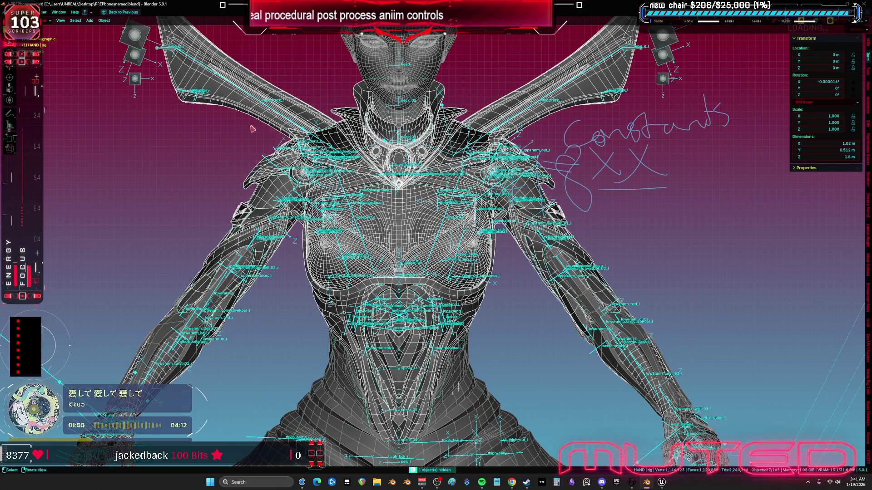
pyautogui.scroll(-2, 418, 173)
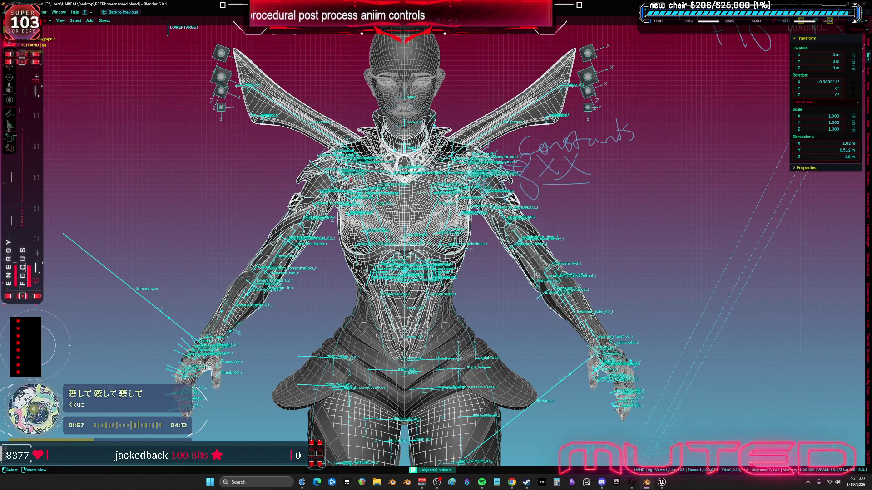
pyautogui.keyDown('shift'); pyautogui.click(144, 297); pyautogui.keyUp('shift')
# Step: Export the selected objects as FBX over TESST.fbx on the Desktop, then return to Unreal
pyautogui.click(14, 13)
pyautogui.moveTo(55, 112)
pyautogui.click(101, 157)
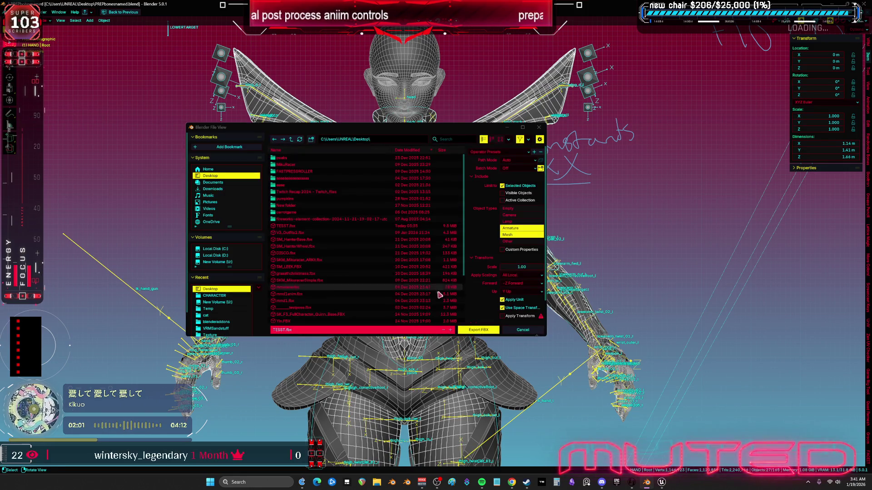
pyautogui.click(487, 335)
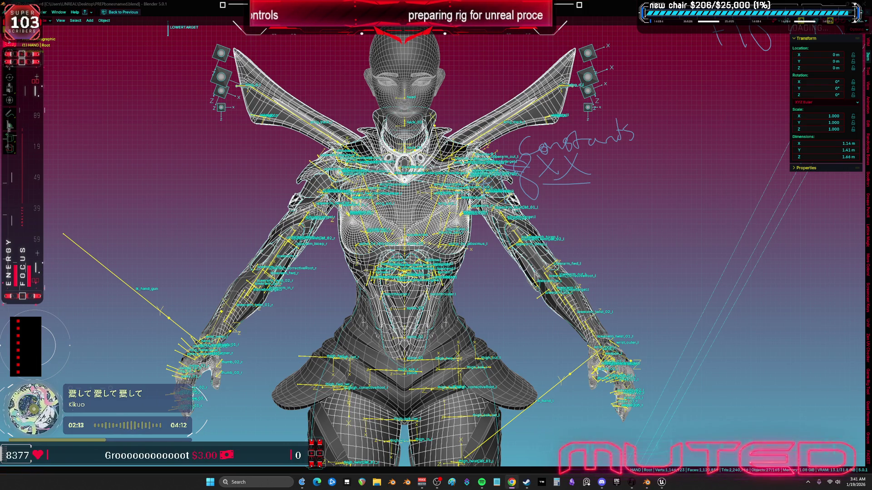
pyautogui.click(601, 245)
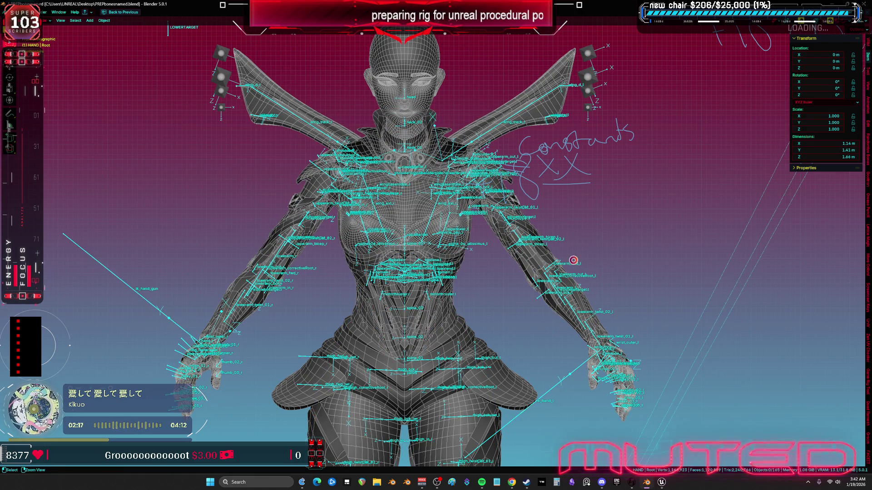
pyautogui.click(661, 483)
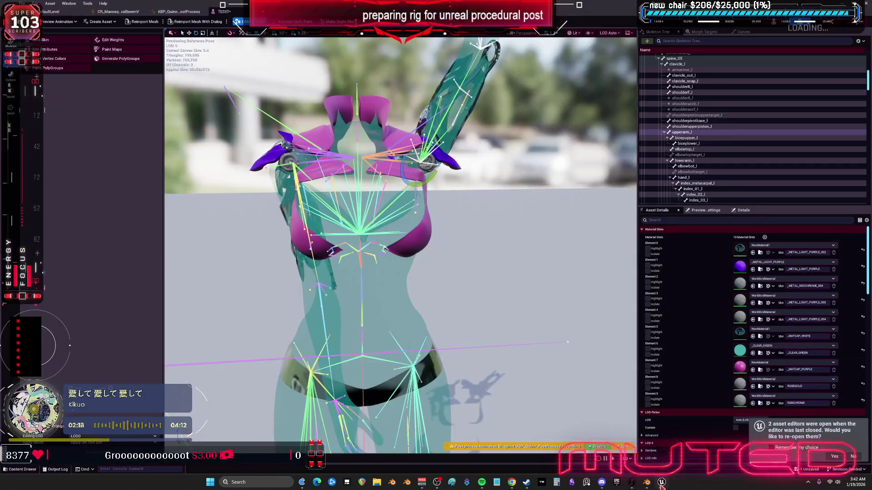
# Step: Reimport the TESST skeletal mesh from the Content Browser and decline reopening its editors
pyautogui.click(50, 11)
pyautogui.rightClick(519, 65)
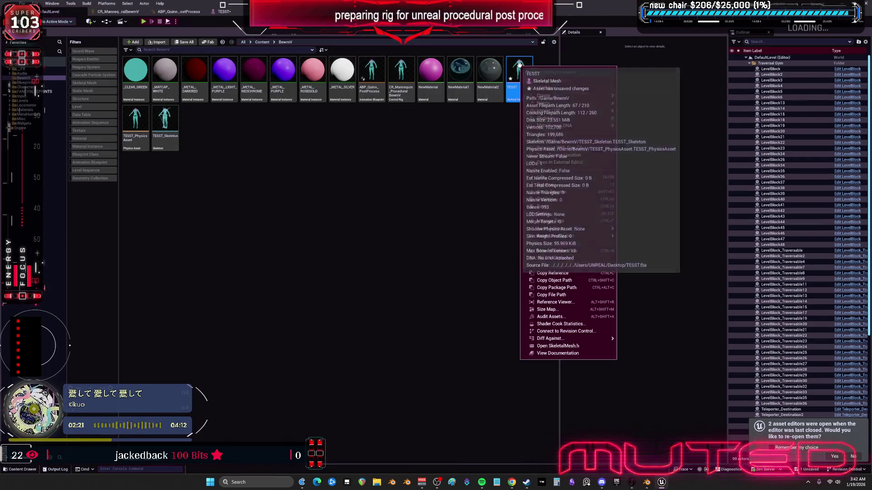
pyautogui.click(546, 141)
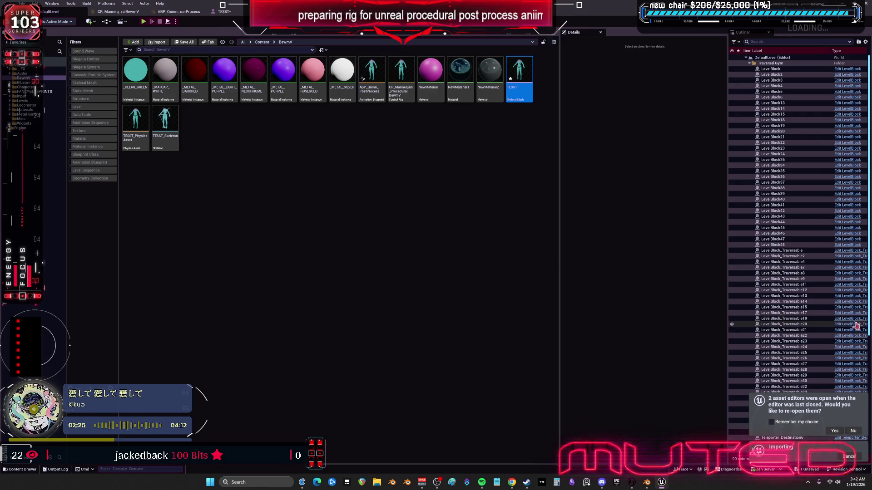
pyautogui.click(852, 431)
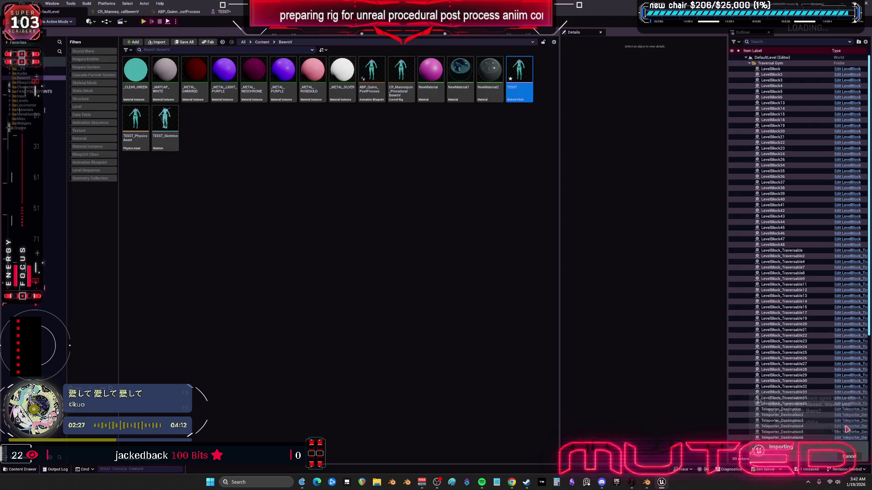
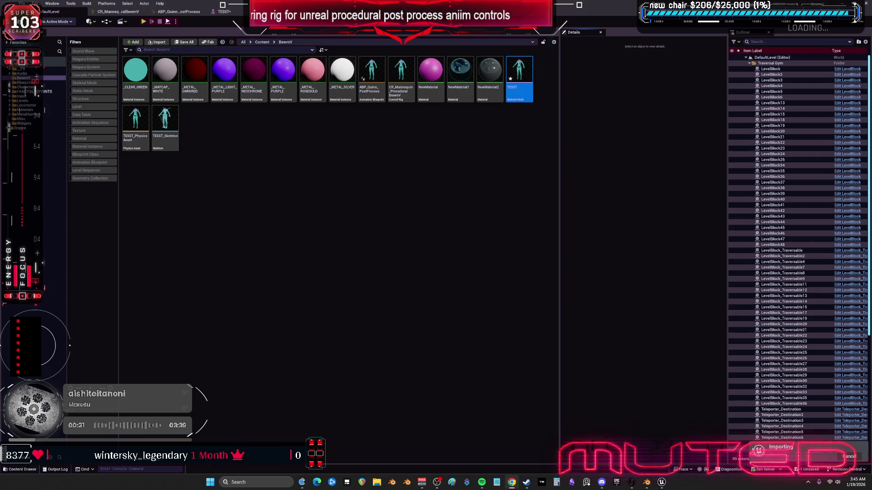
# Step: In Blender, frame the character in wireframe and snap to the front view
pyautogui.hotkey('alt', 'Tab')
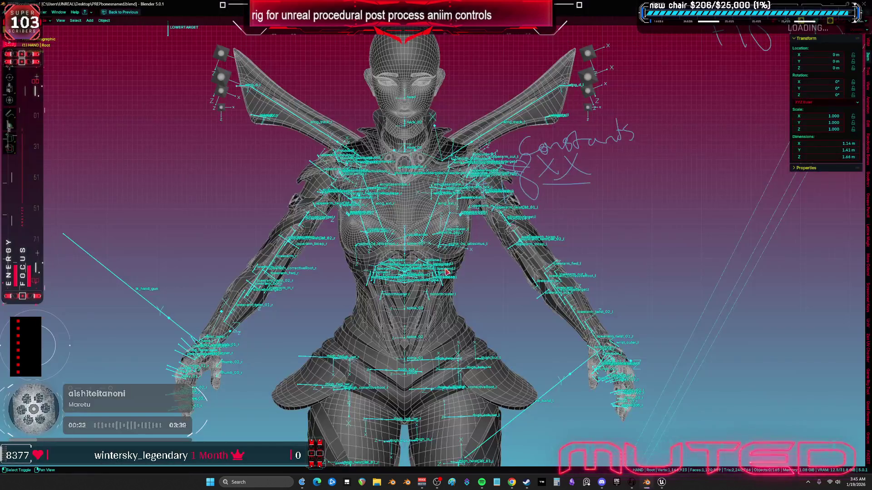
pyautogui.press('z')
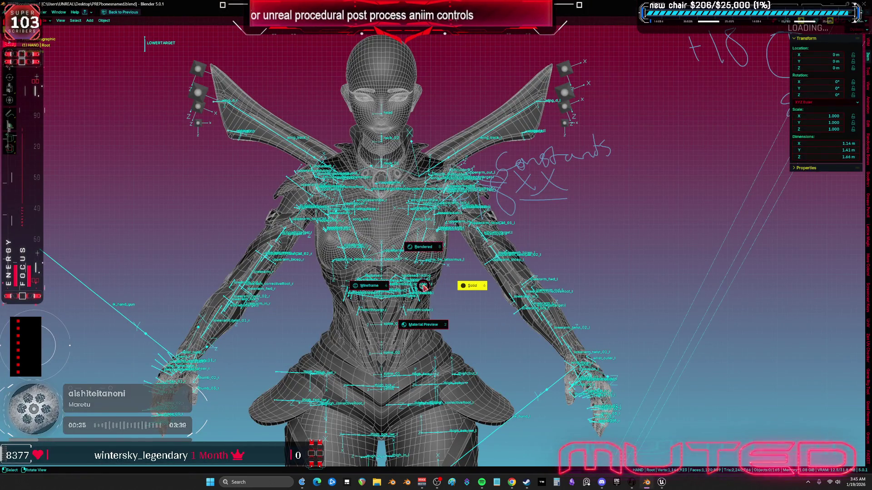
pyautogui.press('Escape')
pyautogui.scroll(-5, 526, 213)
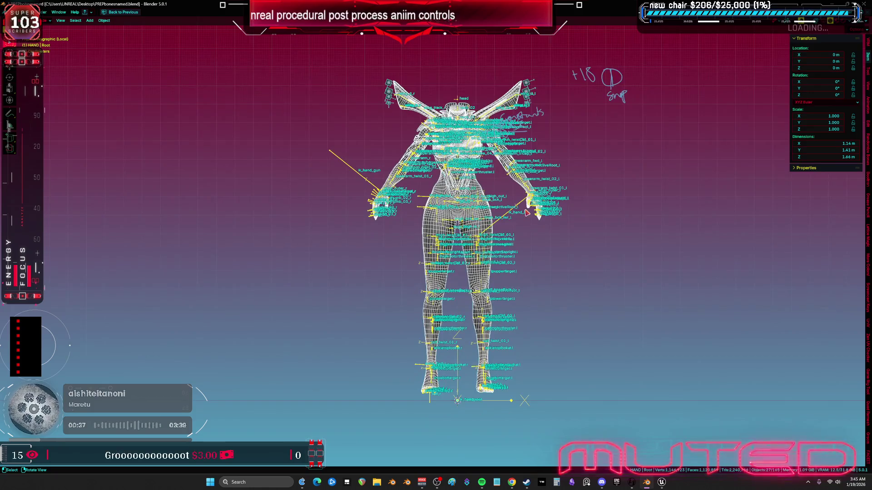
pyautogui.hotkey('shift', 'z')
pyautogui.hotkey('shift', 'alt', 'z')
pyautogui.moveTo(457, 217)
pyautogui.mouseDown()
pyautogui.moveTo(522, 217)
pyautogui.moveTo(430, 218)
pyautogui.mouseUp()
pyautogui.hotkey('shift', 'z')
pyautogui.hotkey('shift', 'alt', 'z')
pyautogui.press('KP_1')
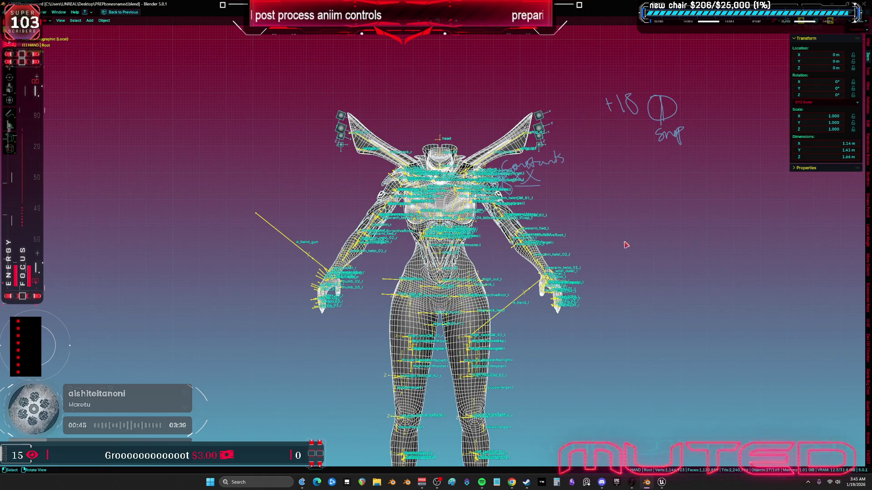
# Step: Hide the rig bones, then toggle the character mesh into Edit Mode and back to Object Mode
pyautogui.press('Tab')
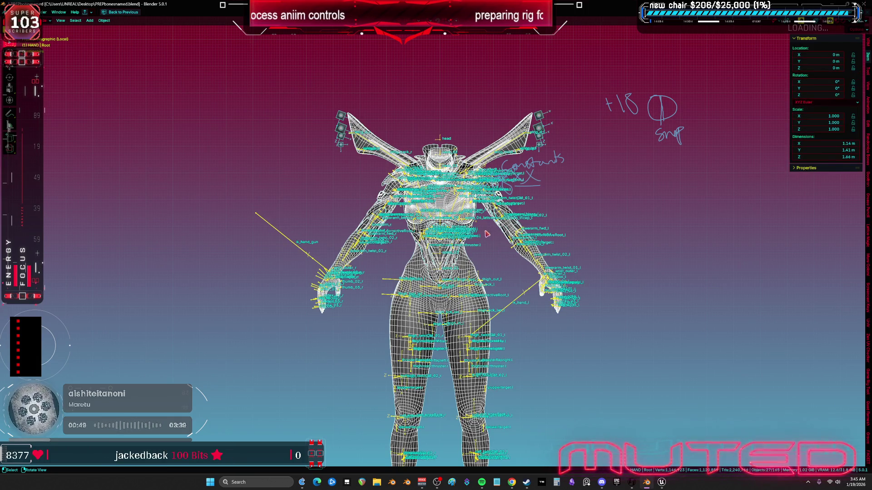
pyautogui.click(508, 272)
pyautogui.press('h')
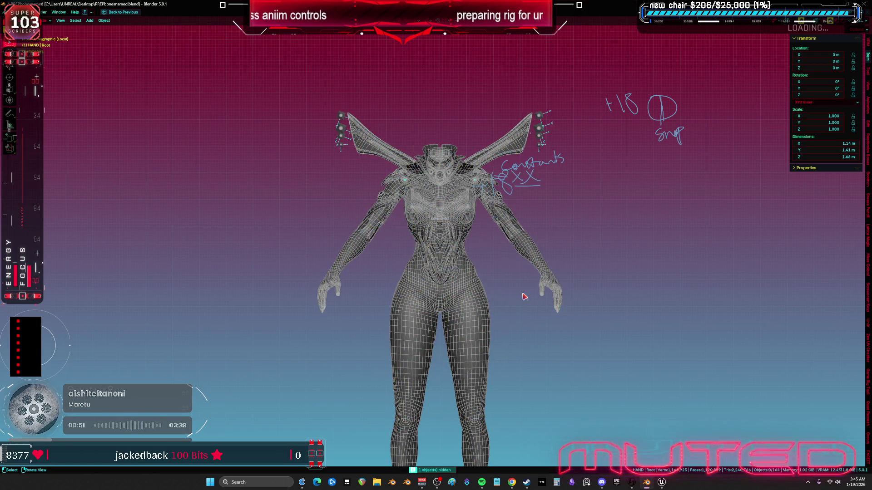
pyautogui.click(451, 267)
pyautogui.press('a')
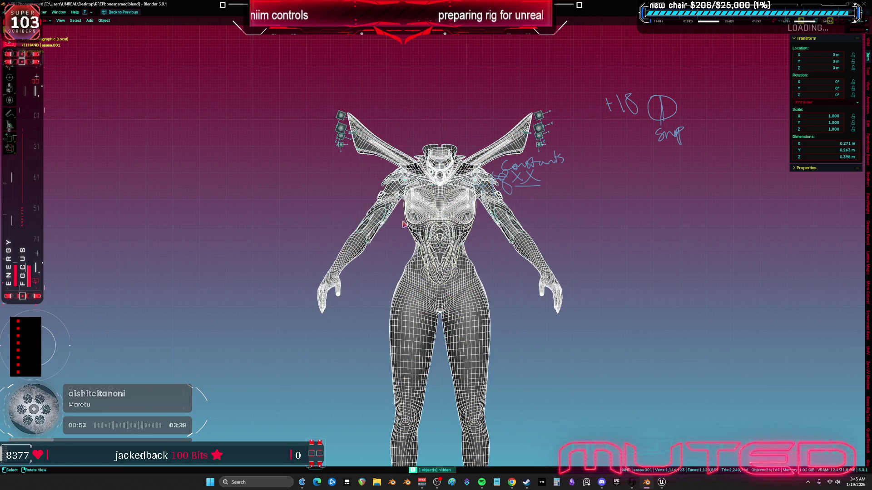
pyautogui.press('Tab')
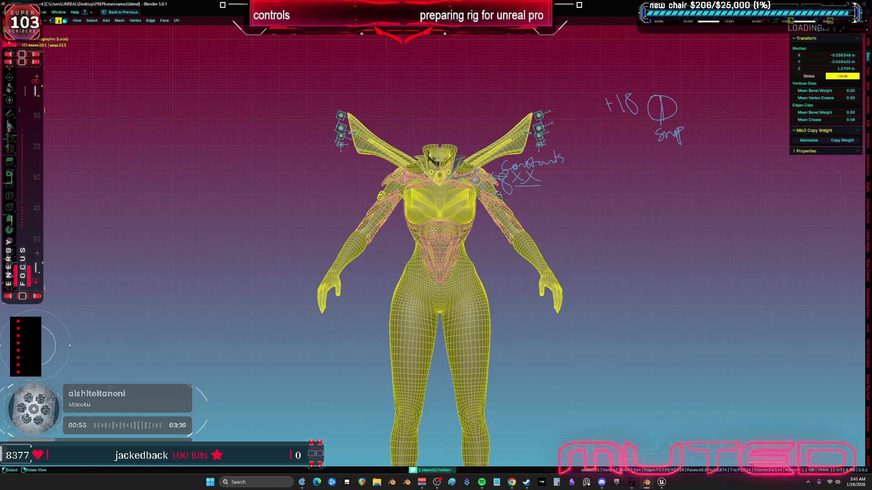
pyautogui.scroll(-2, 434, 231)
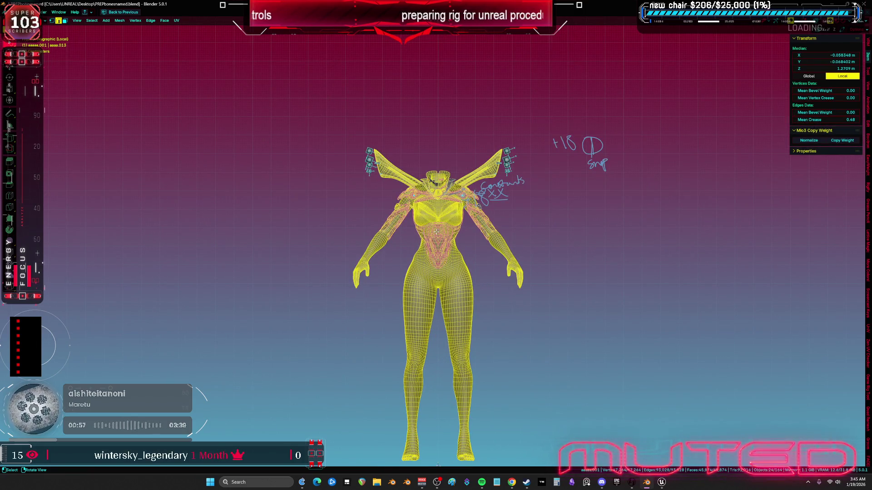
pyautogui.scroll(5, 434, 233)
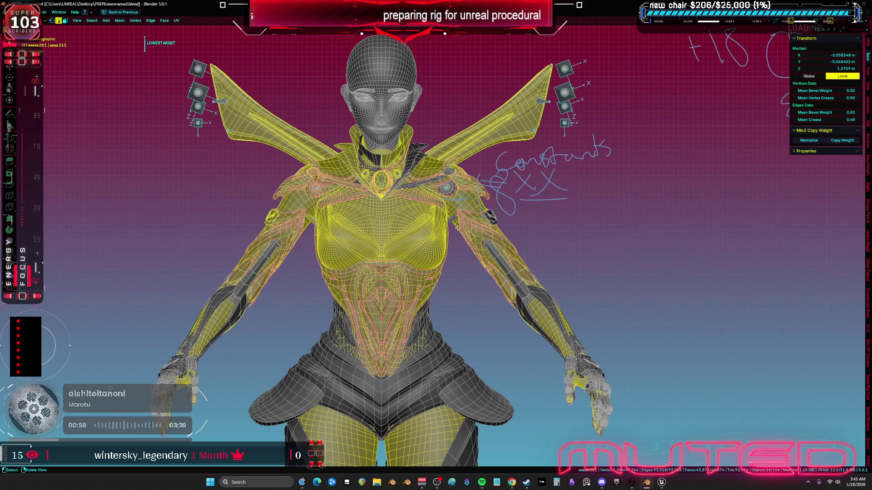
pyautogui.hotkey('ctrl', 'Tab')
pyautogui.click(188, 199)
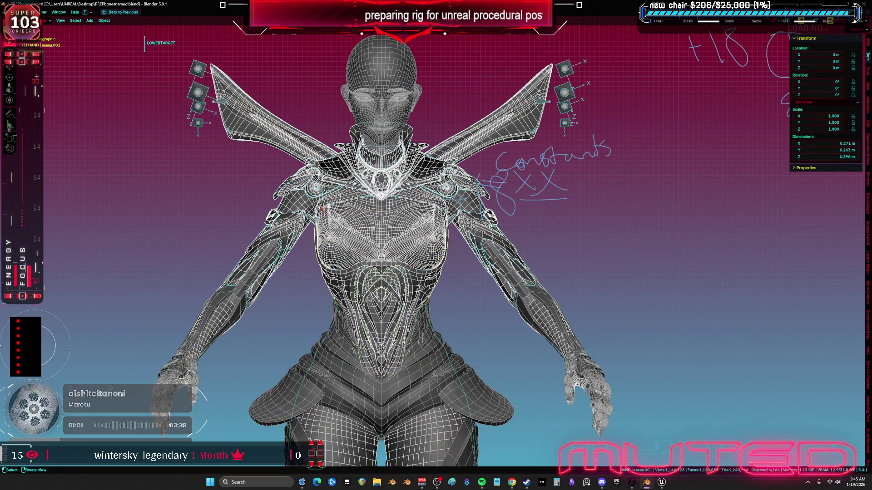
pyautogui.hotkey('alt', 'Tab')
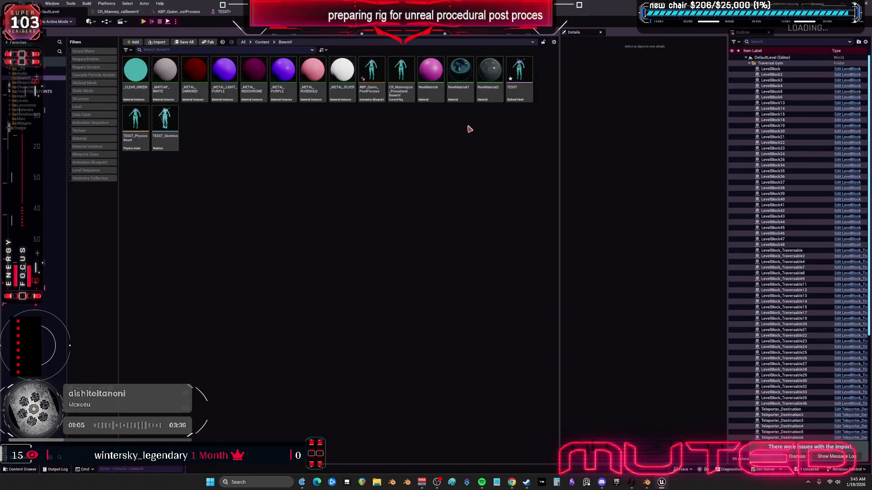
# Step: Open the TESST skeletal mesh, dismissing the Save Content prompt
pyautogui.doubleClick(520, 91)
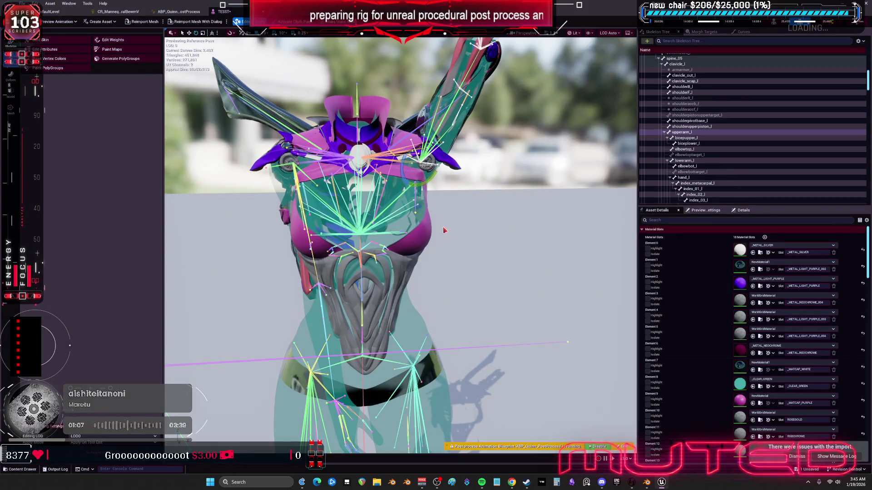
pyautogui.hotkey('ctrl', 'shift', 's')
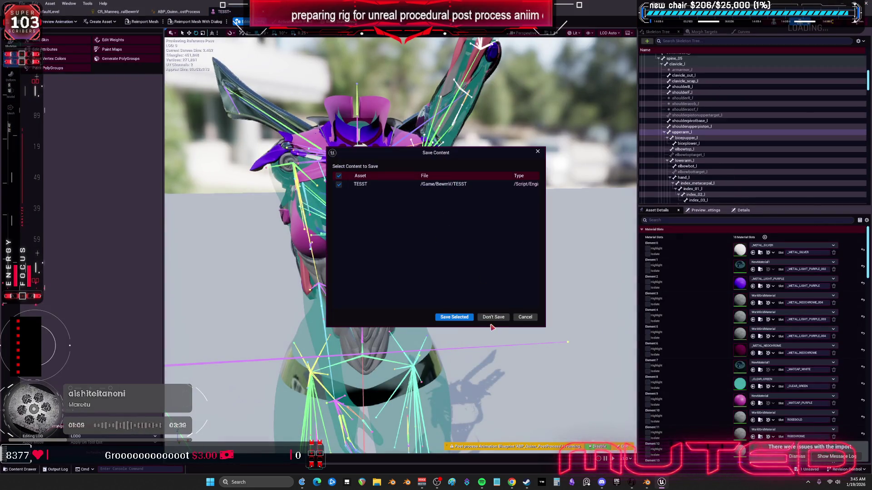
pyautogui.click(526, 319)
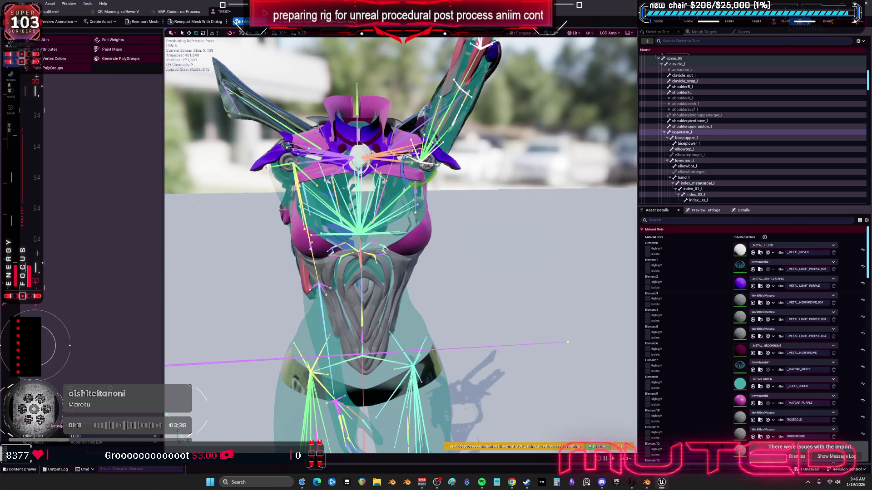
pyautogui.click(179, 12)
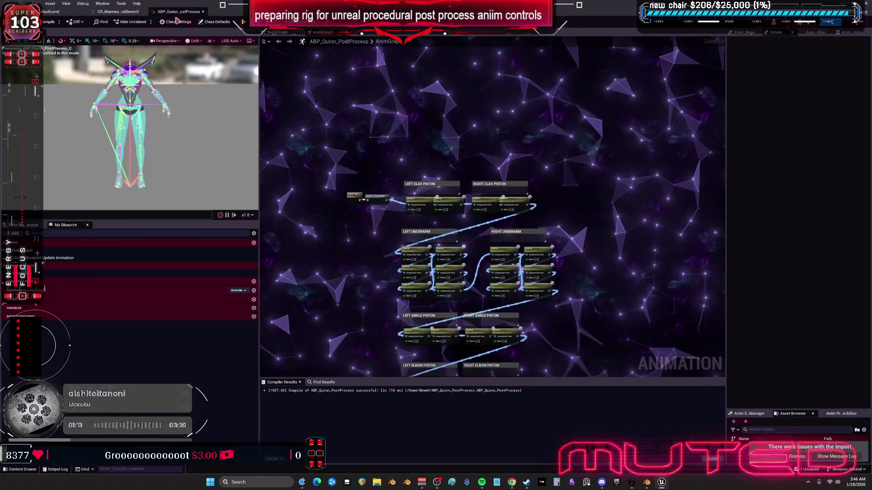
pyautogui.click(51, 13)
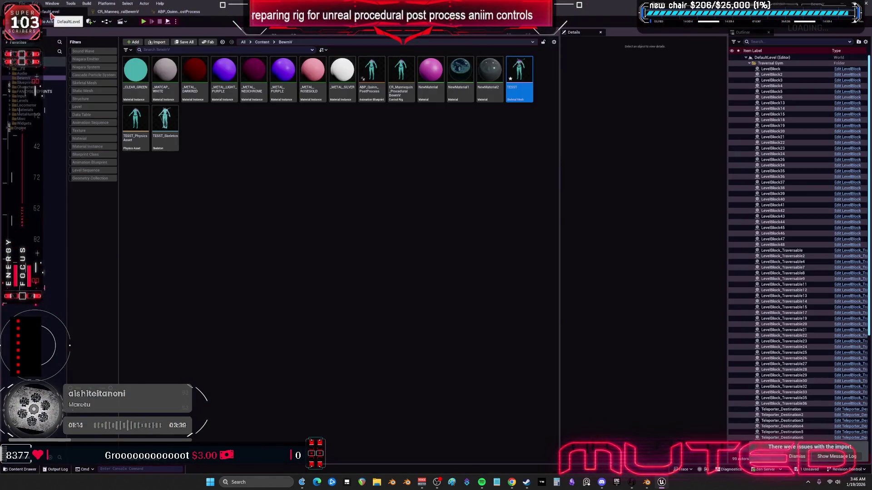
pyautogui.doubleClick(515, 71)
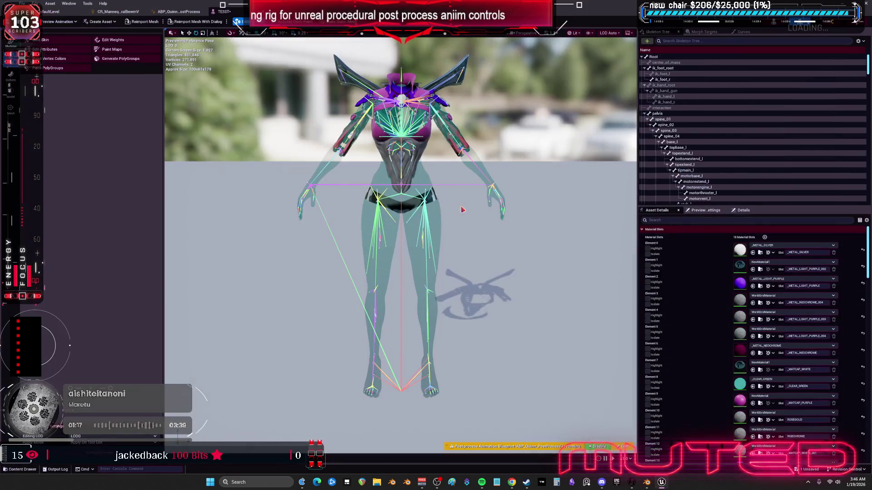
# Step: Select upperarm_l and rotate the left upper arm upward at the shoulder
pyautogui.scroll(8, 476, 257)
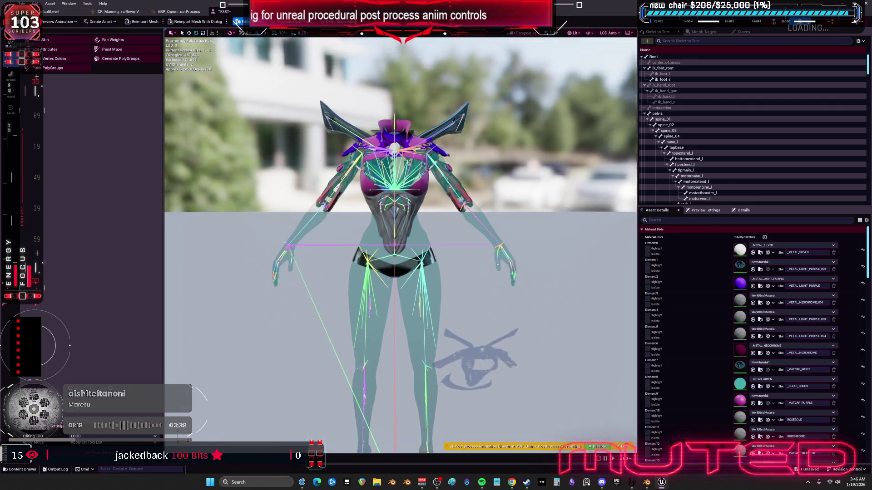
pyautogui.scroll(-4, 498, 230)
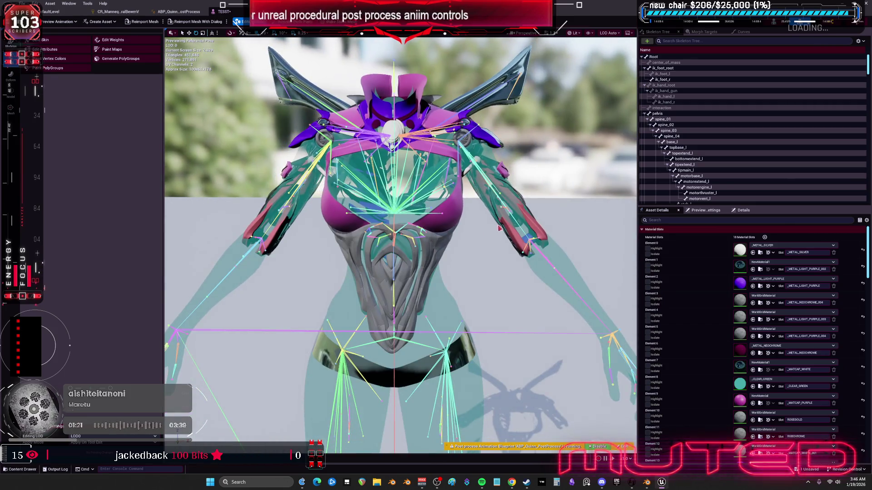
pyautogui.click(524, 234)
pyautogui.moveTo(442, 124)
pyautogui.mouseDown()
pyautogui.moveTo(475, 159)
pyautogui.moveTo(483, 156)
pyautogui.moveTo(481, 164)
pyautogui.mouseUp()
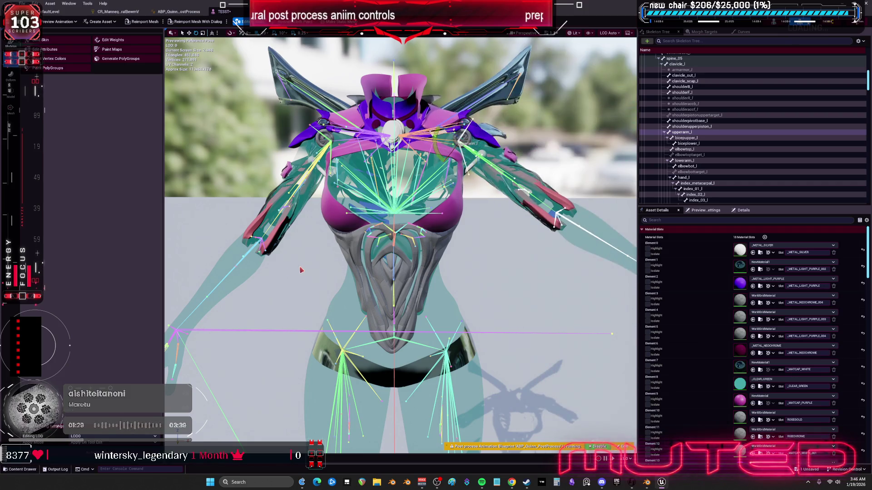
# Step: Raise and lower the right upper arm in the TESST preview to test the shoulder
pyautogui.click(272, 223)
pyautogui.moveTo(335, 143)
pyautogui.mouseDown()
pyautogui.moveTo(349, 124)
pyautogui.moveTo(343, 113)
pyautogui.moveTo(355, 142)
pyautogui.moveTo(286, 151)
pyautogui.mouseUp()
pyautogui.moveTo(454, 283)
pyautogui.mouseDown()
pyautogui.moveTo(449, 299)
pyautogui.moveTo(441, 282)
pyautogui.moveTo(456, 268)
pyautogui.moveTo(447, 312)
pyautogui.moveTo(461, 279)
pyautogui.moveTo(458, 298)
pyautogui.mouseUp()
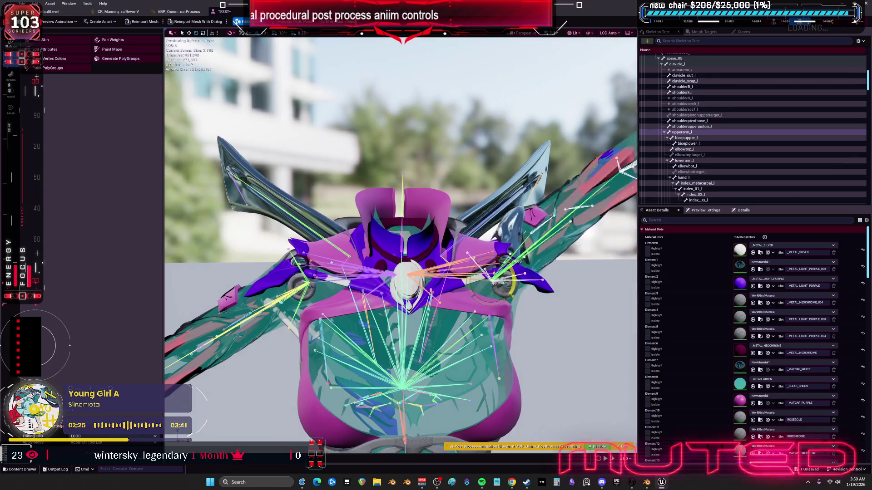
pyautogui.click(235, 328)
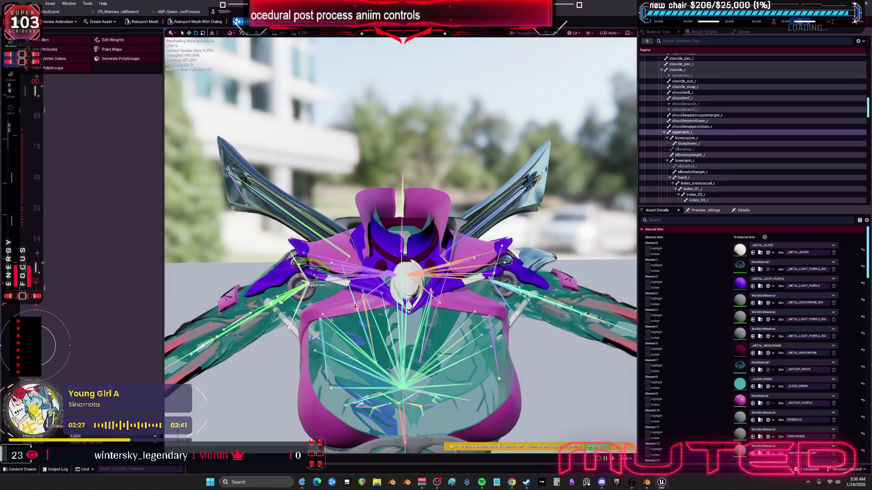
pyautogui.press('f')
pyautogui.moveTo(347, 223)
pyautogui.mouseDown()
pyautogui.moveTo(355, 248)
pyautogui.moveTo(344, 216)
pyautogui.moveTo(323, 209)
pyautogui.moveTo(318, 222)
pyautogui.moveTo(272, 204)
pyautogui.moveTo(268, 191)
pyautogui.mouseUp()
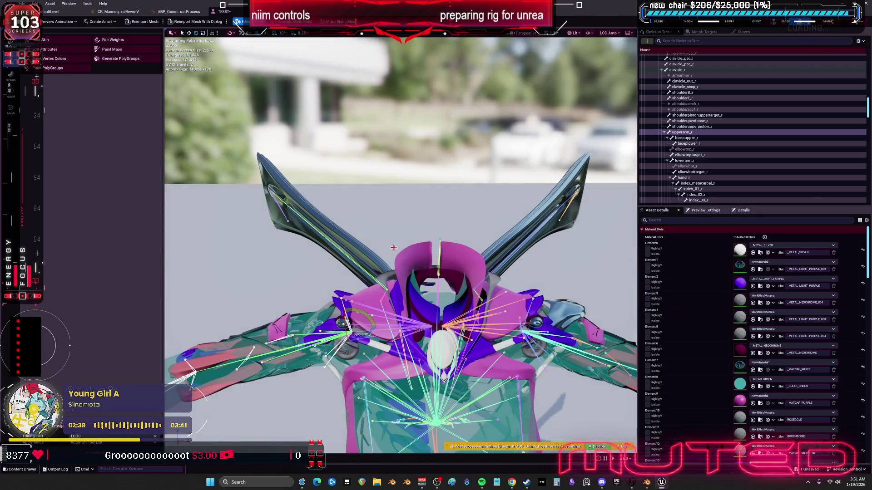
pyautogui.click(127, 11)
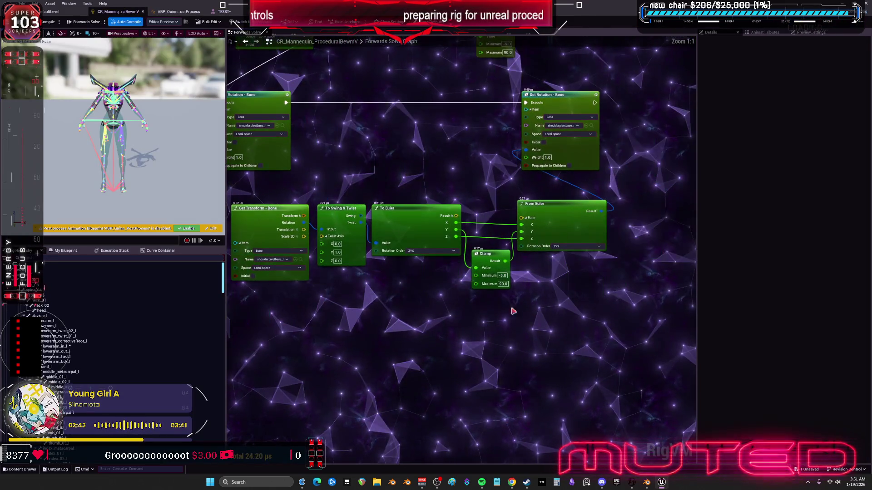
# Step: Pan the Forwards Solve graph to the shoulder nodes and set the lower swing-twist Y axis to -1
pyautogui.scroll(1, 522, 300)
pyautogui.moveTo(392, 302)
pyautogui.mouseDown()
pyautogui.moveTo(485, 311)
pyautogui.moveTo(463, 304)
pyautogui.moveTo(492, 299)
pyautogui.mouseUp()
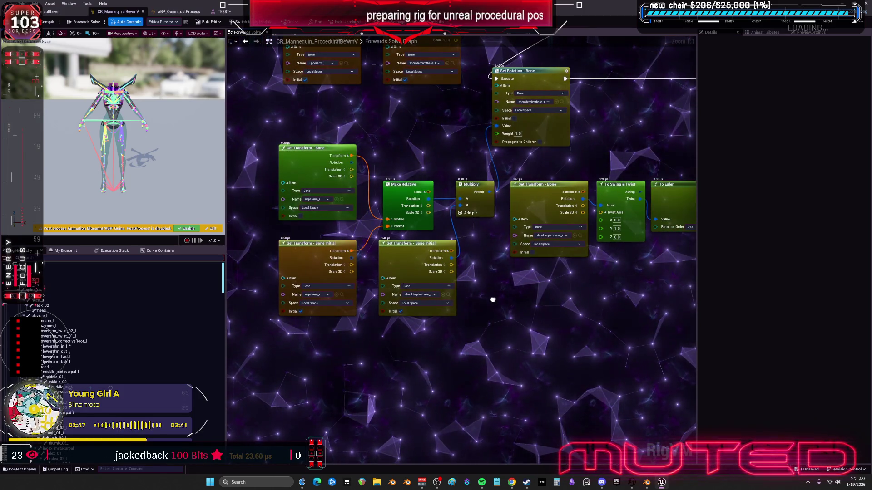
pyautogui.moveTo(492, 300); pyautogui.dragTo(371, 306)
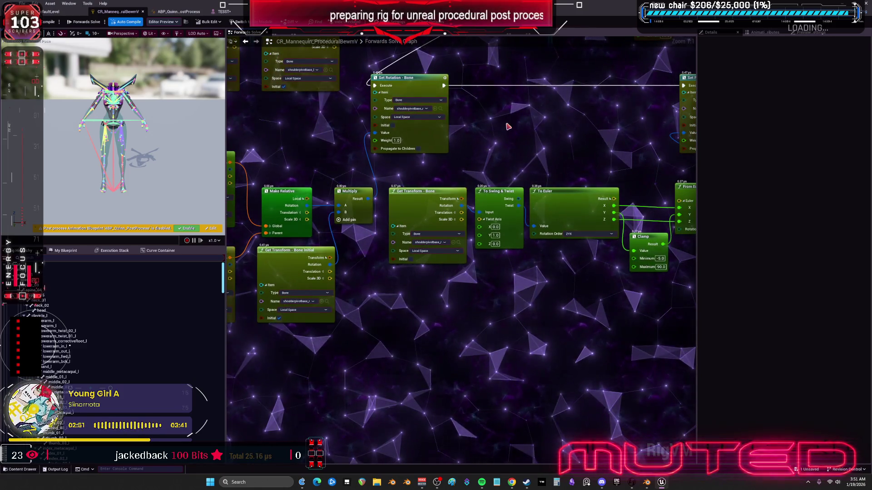
pyautogui.moveTo(479, 140); pyautogui.dragTo(366, 152)
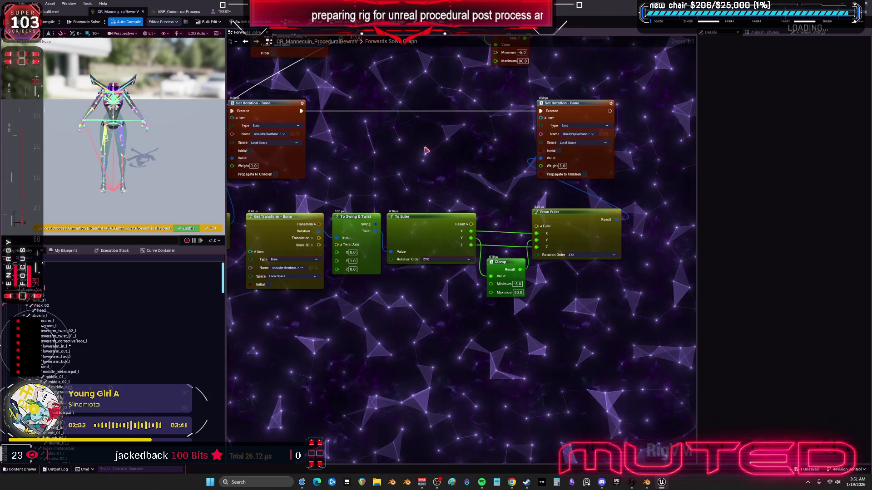
pyautogui.moveTo(431, 174); pyautogui.dragTo(419, 250)
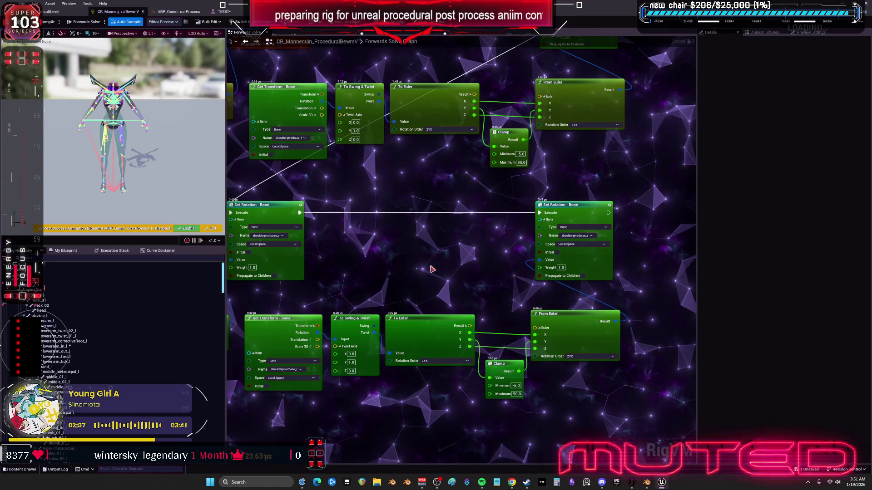
pyautogui.moveTo(379, 258); pyautogui.dragTo(508, 247)
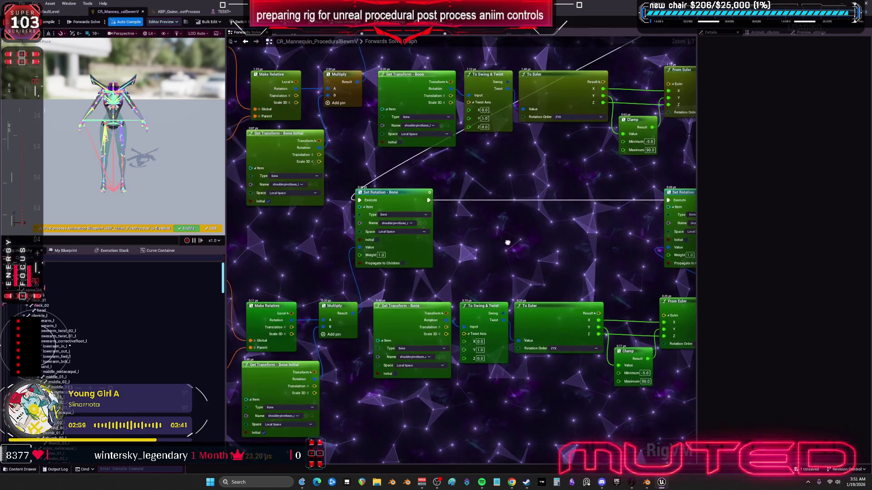
pyautogui.click(480, 351)
pyautogui.write('-1')
pyautogui.press('Return')
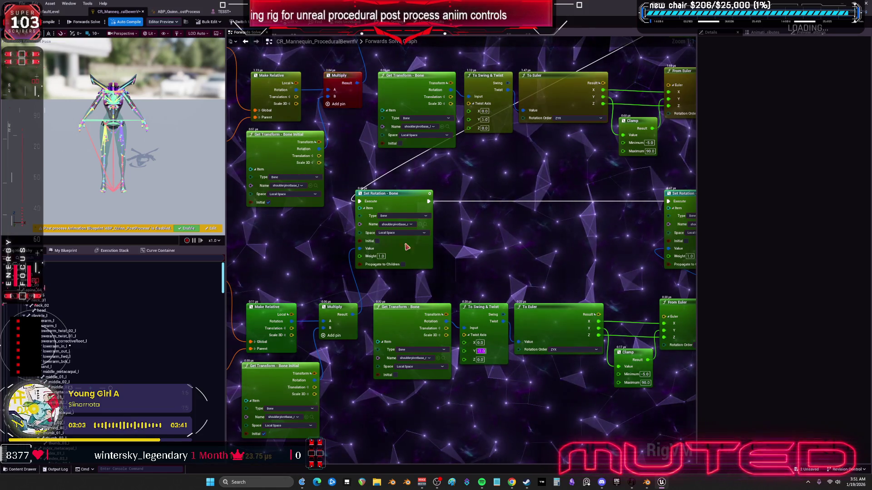
# Step: Test the lowered arm in the mesh preview, then restore the Y twist axis to 1.0
pyautogui.click(222, 11)
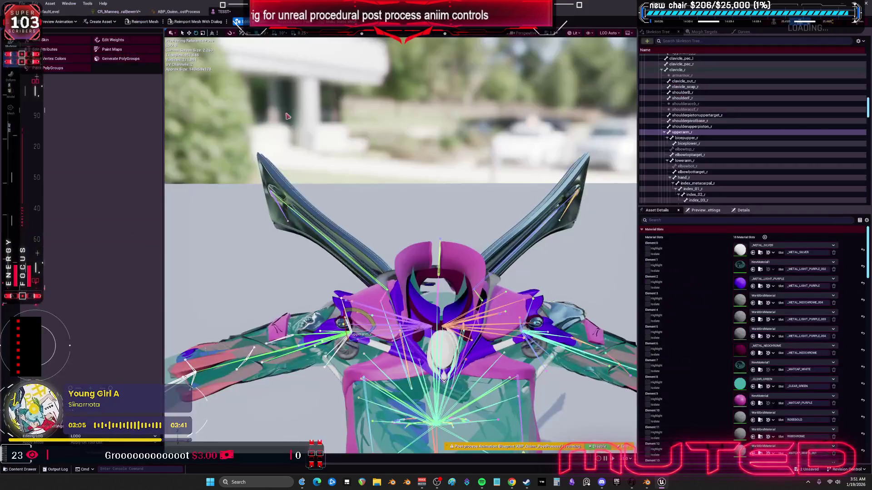
pyautogui.scroll(-3, 346, 262)
pyautogui.moveTo(390, 257)
pyautogui.mouseDown()
pyautogui.moveTo(392, 246)
pyautogui.moveTo(425, 279)
pyautogui.moveTo(407, 262)
pyautogui.mouseUp()
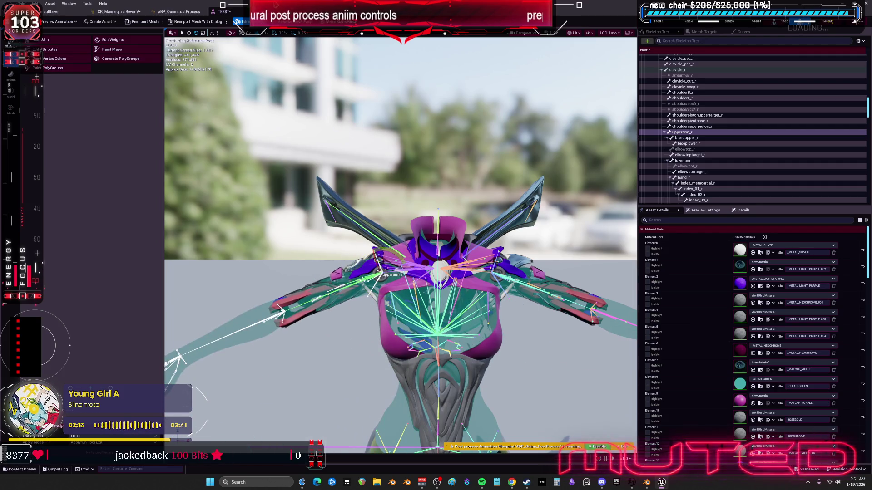
pyautogui.click(118, 12)
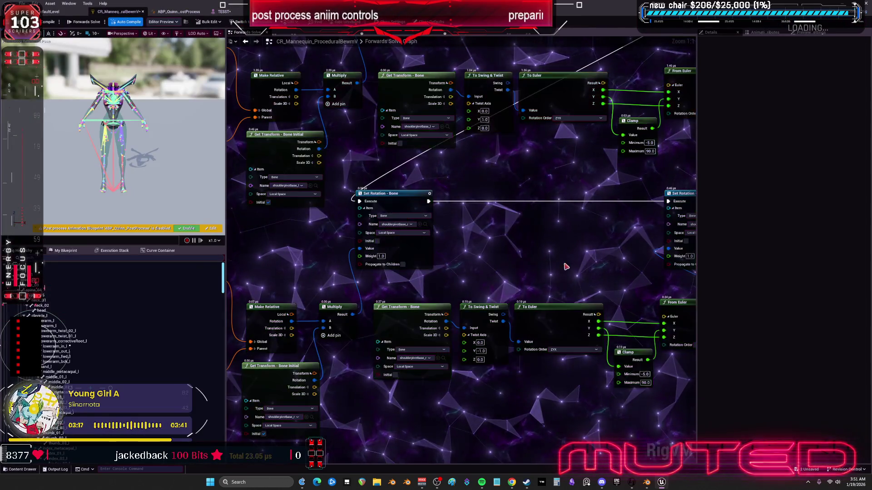
pyautogui.write('1')
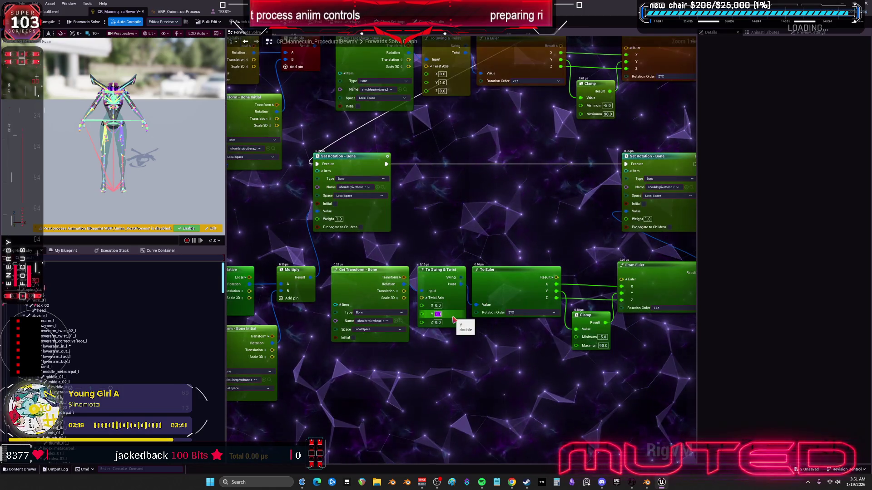
pyautogui.press('Return')
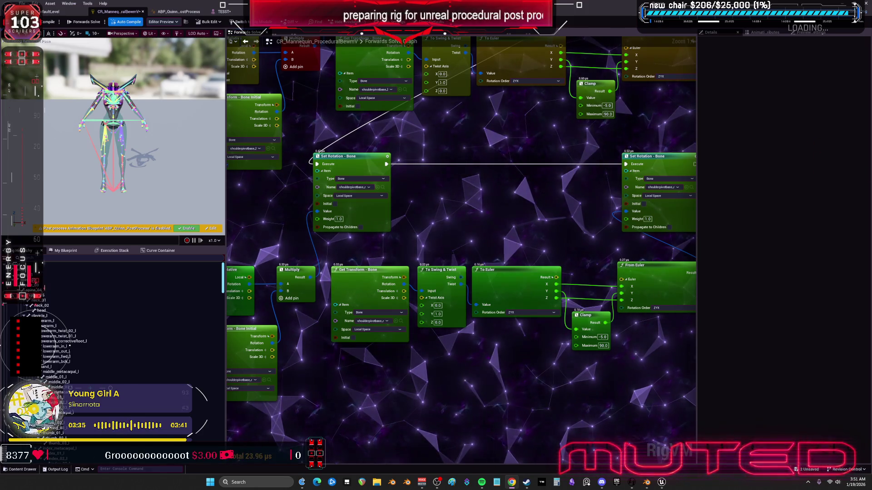
# Step: In Blender, toggle X-ray to reveal the character's upper body and bones
pyautogui.scroll(-3, 527, 196)
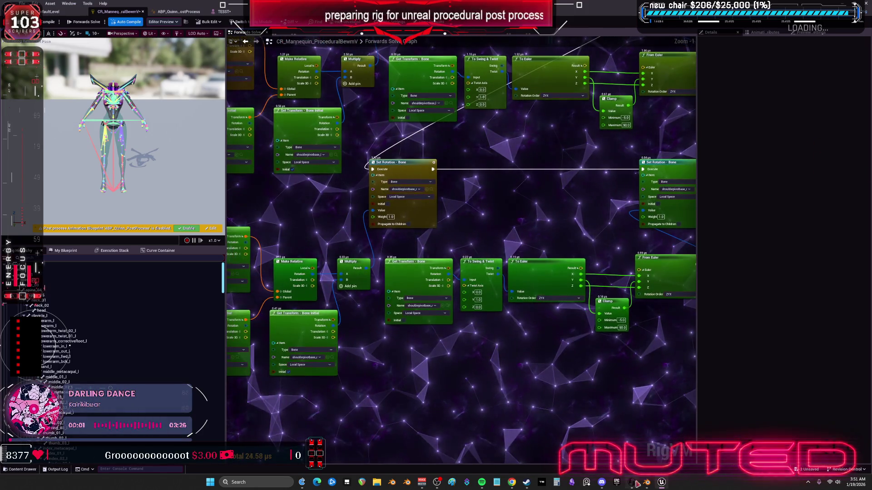
pyautogui.hotkey('alt', 'Tab')
pyautogui.scroll(3, 323, 185)
pyautogui.hotkey('alt', 'z')
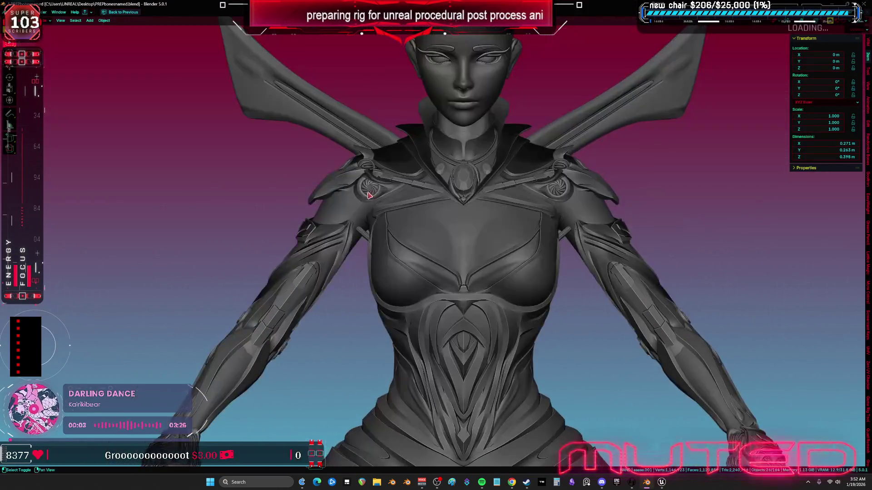
pyautogui.hotkey('alt', 'z')
pyautogui.scroll(5, 367, 196)
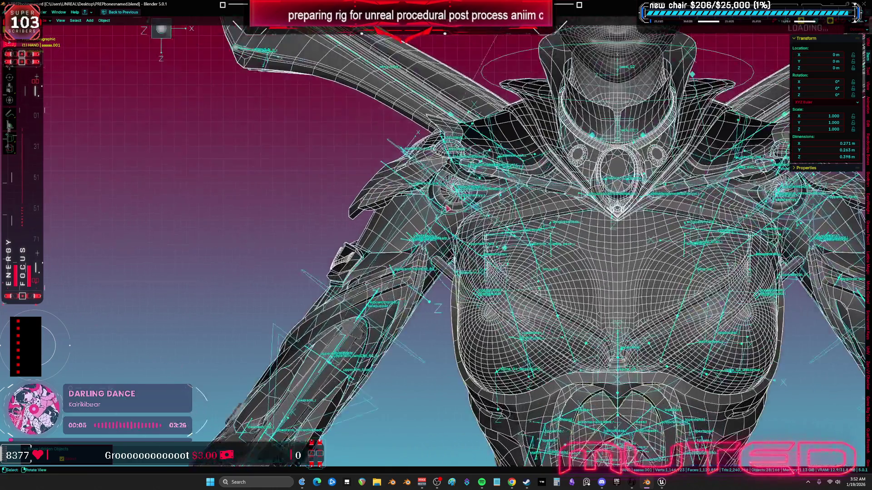
# Step: Enter Edit Mode on the armature and isolate the two shoulderpivotbase bones in Local View
pyautogui.press('Tab')
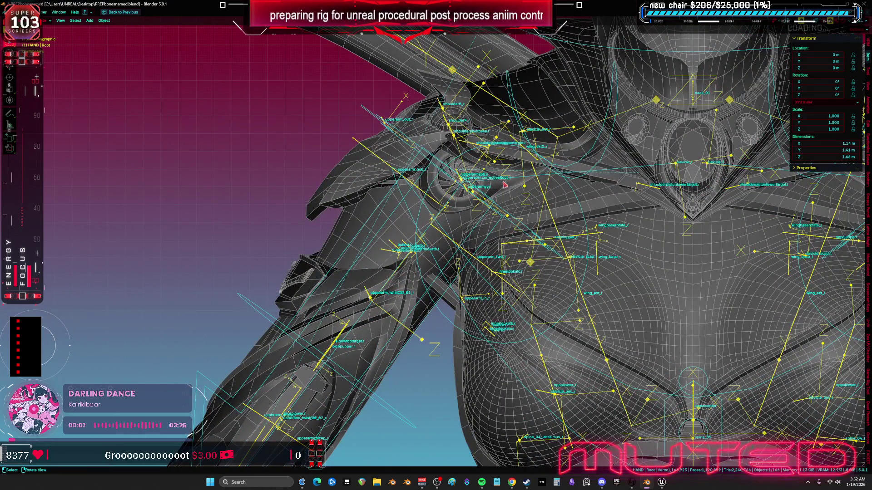
pyautogui.scroll(3, 433, 245)
pyautogui.press('Tab')
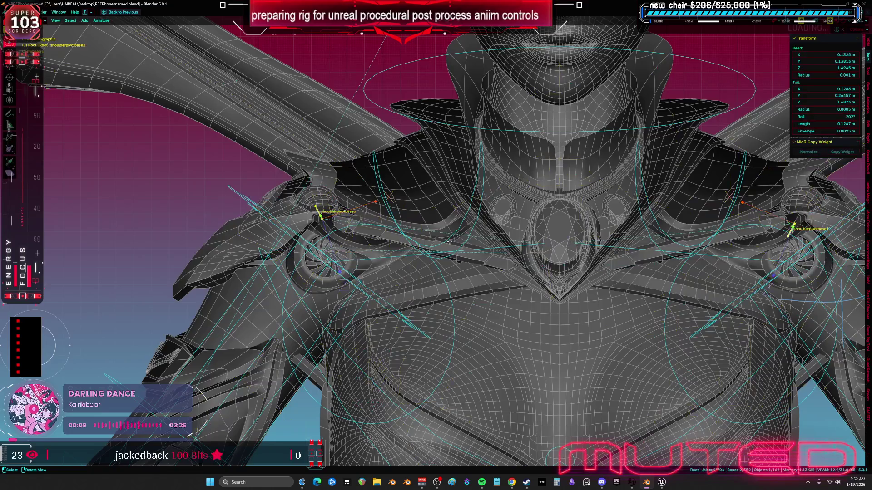
pyautogui.press('KP_Divide')
pyautogui.moveTo(269, 171); pyautogui.dragTo(409, 267)
pyautogui.moveTo(831, 116)
pyautogui.mouseDown()
pyautogui.moveTo(840, 117)
pyautogui.moveTo(830, 116)
pyautogui.mouseUp()
pyautogui.hotkey('ctrl', 'z')
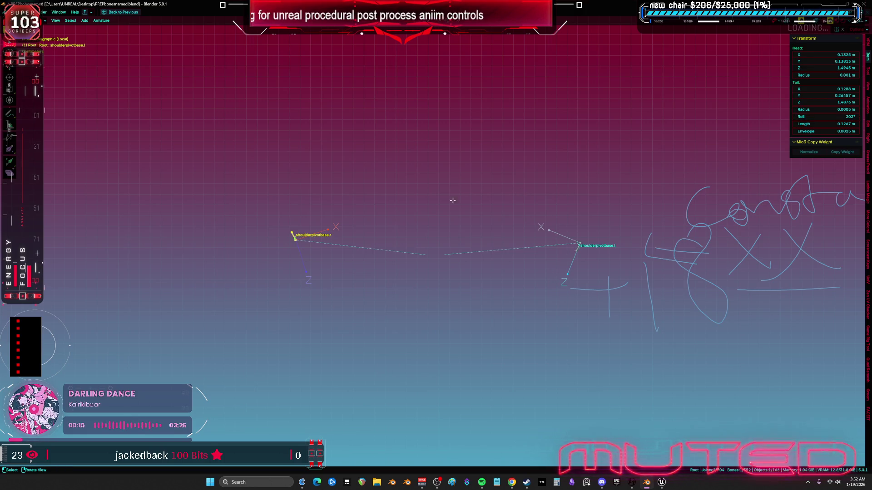
# Step: Roll shoulderpivotbase.r to 93°, then to 99°, comparing it against shoulderpivotbase.l
pyautogui.click(292, 236)
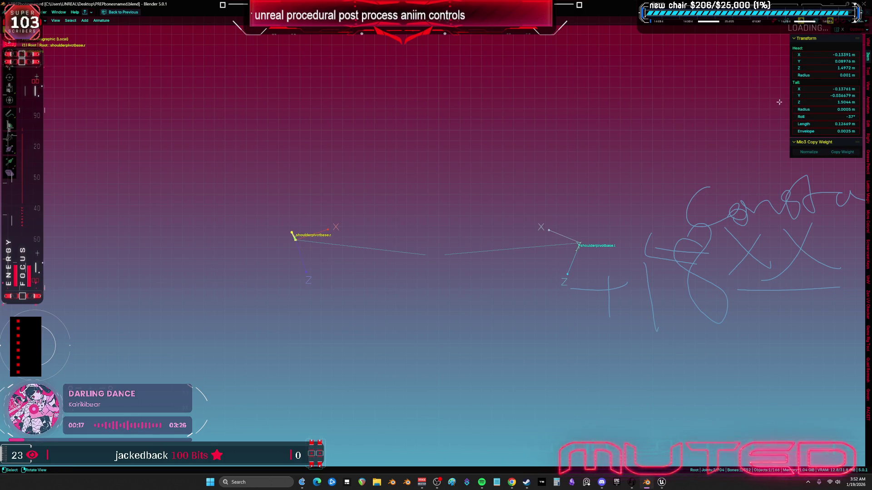
pyautogui.moveTo(835, 117); pyautogui.dragTo(840, 117)
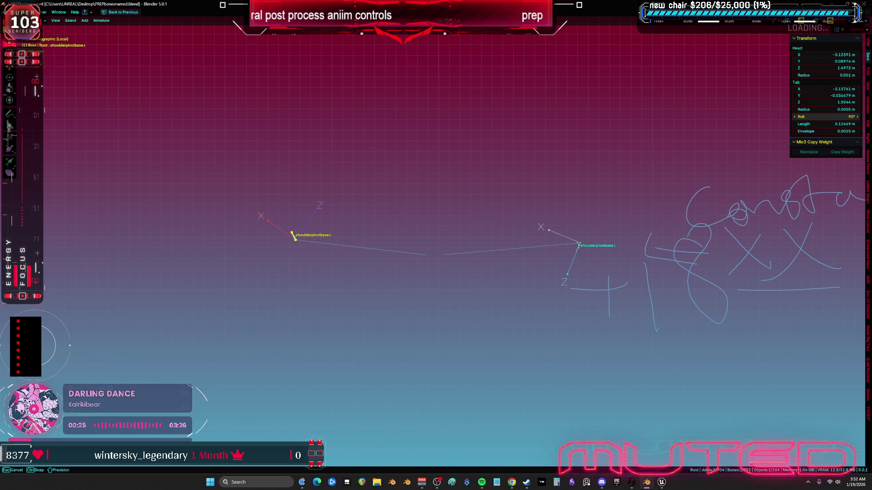
pyautogui.moveTo(840, 117); pyautogui.dragTo(840, 117)
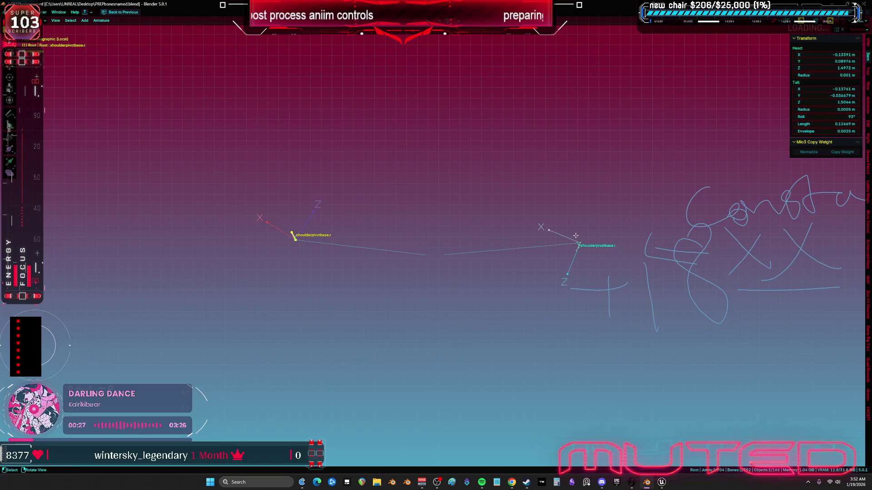
pyautogui.click(577, 249)
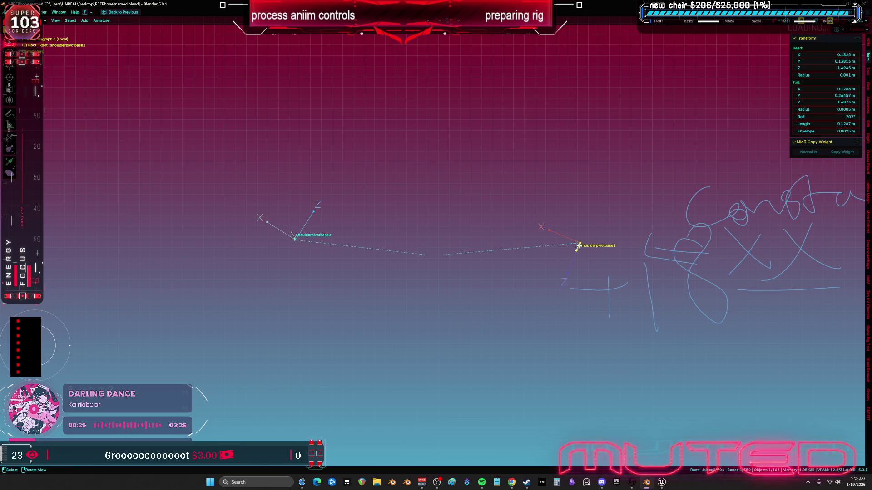
pyautogui.click(287, 228)
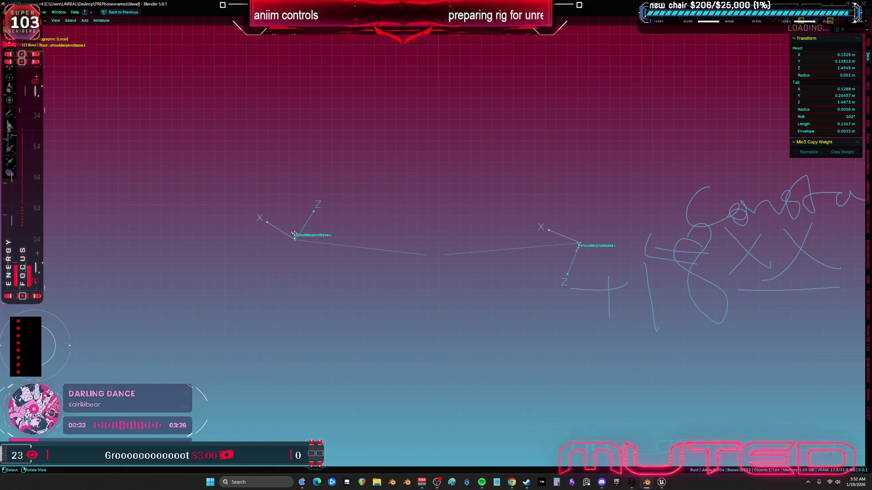
pyautogui.moveTo(423, 225); pyautogui.dragTo(242, 281)
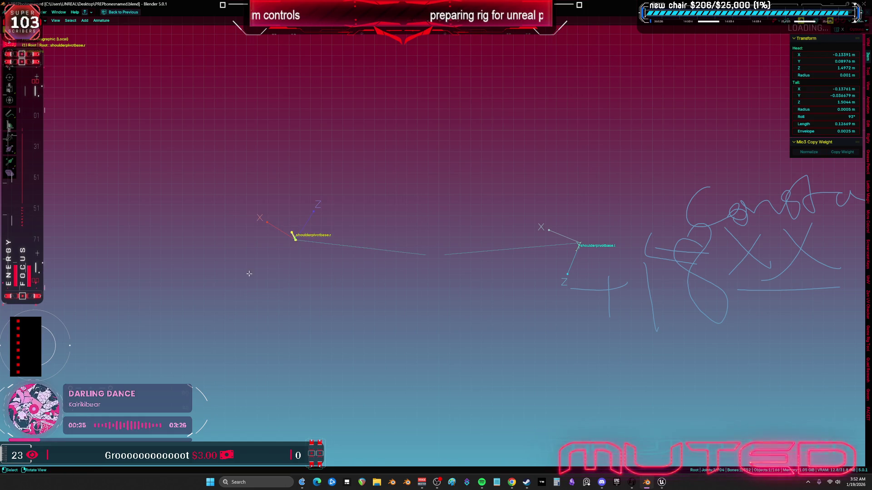
pyautogui.moveTo(822, 116); pyautogui.dragTo(822, 116)
pyautogui.moveTo(571, 207)
pyautogui.mouseDown()
pyautogui.moveTo(588, 221)
pyautogui.moveTo(577, 190)
pyautogui.moveTo(443, 130)
pyautogui.moveTo(442, 103)
pyautogui.moveTo(450, 212)
pyautogui.mouseUp()
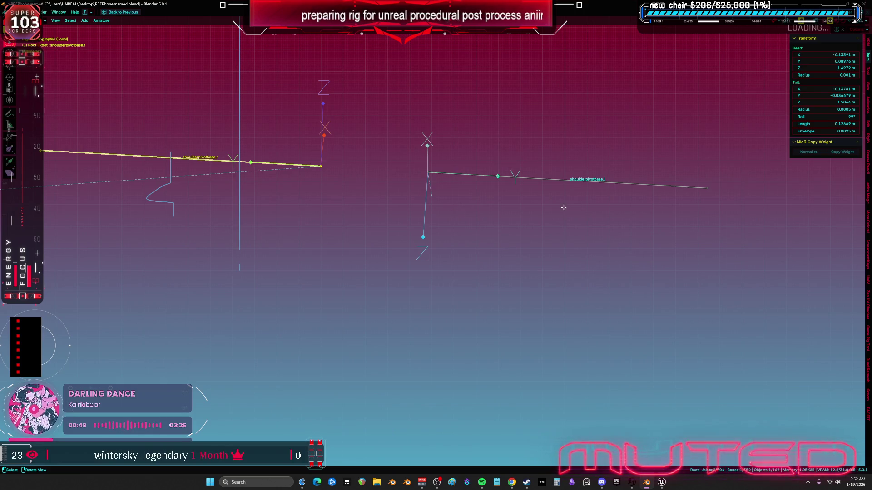
# Step: Undo the roll tweak to keep shoulderpivotbase.r at 99°, then exit Edit Mode and Local View
pyautogui.moveTo(815, 117); pyautogui.dragTo(799, 117)
pyautogui.hotkey('ctrl', 'z')
pyautogui.press('KP_1')
pyautogui.scroll(-2, 465, 253)
pyautogui.scroll(-1, 469, 261)
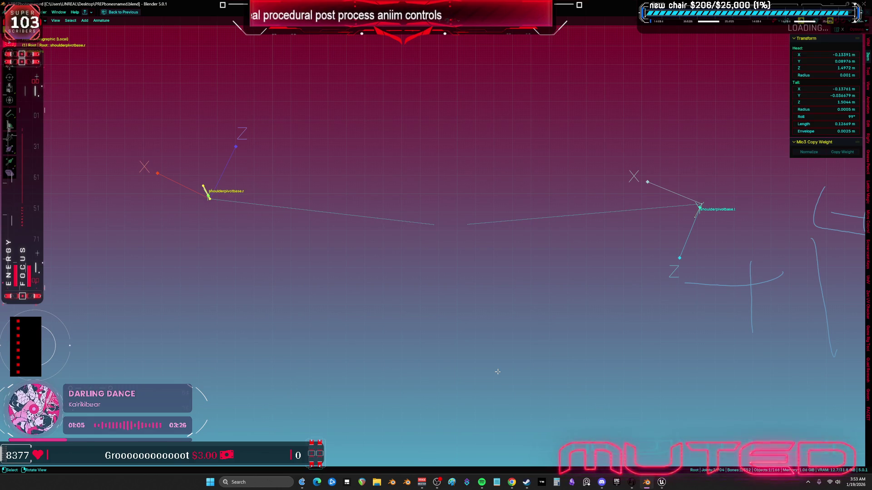
pyautogui.scroll(-3, 368, 220)
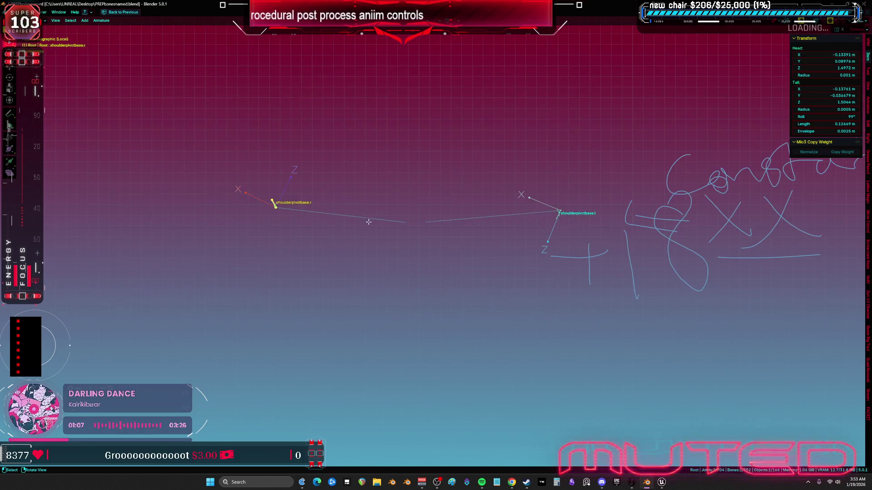
pyautogui.press('Tab')
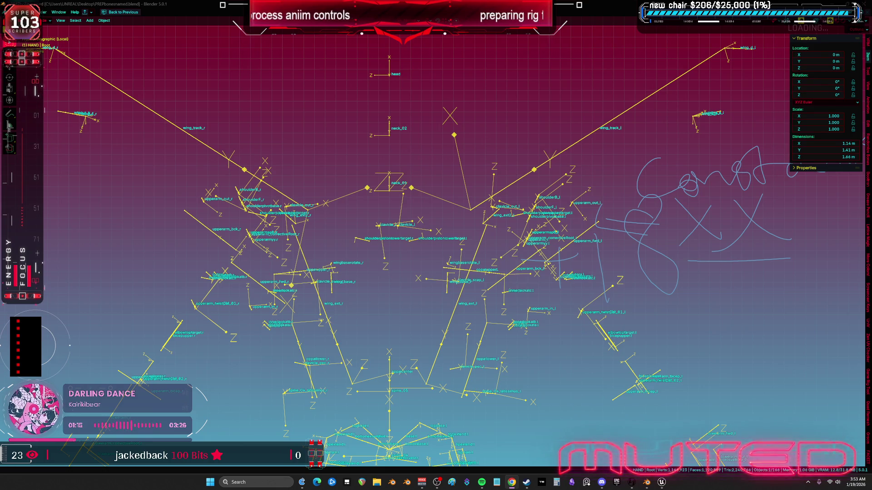
# Step: Select the shoulder armour pieces, body mesh, Cube.012 and the Root armature
pyautogui.scroll(-1, 434, 234)
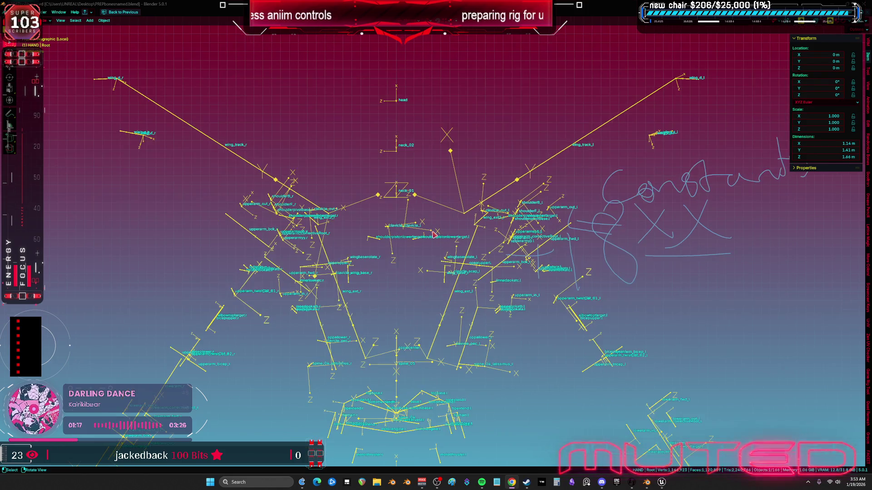
pyautogui.scroll(-1, 464, 235)
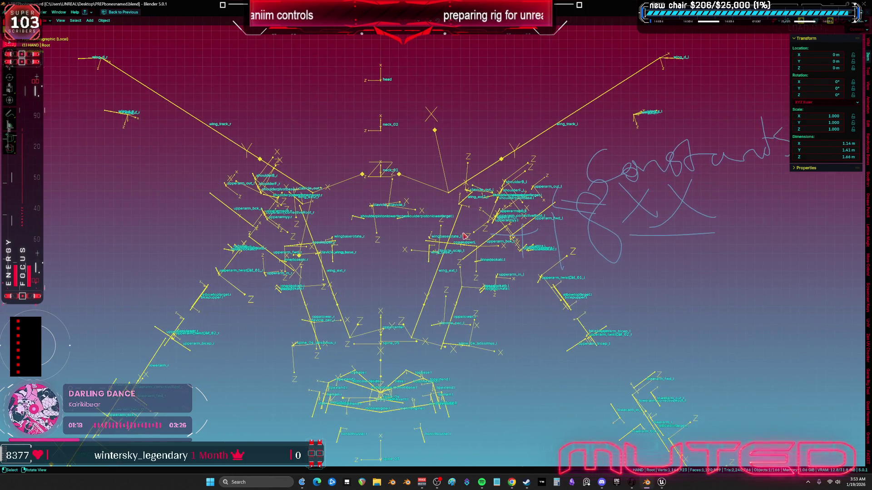
pyautogui.scroll(2, 216, 193)
pyautogui.scroll(2, 216, 191)
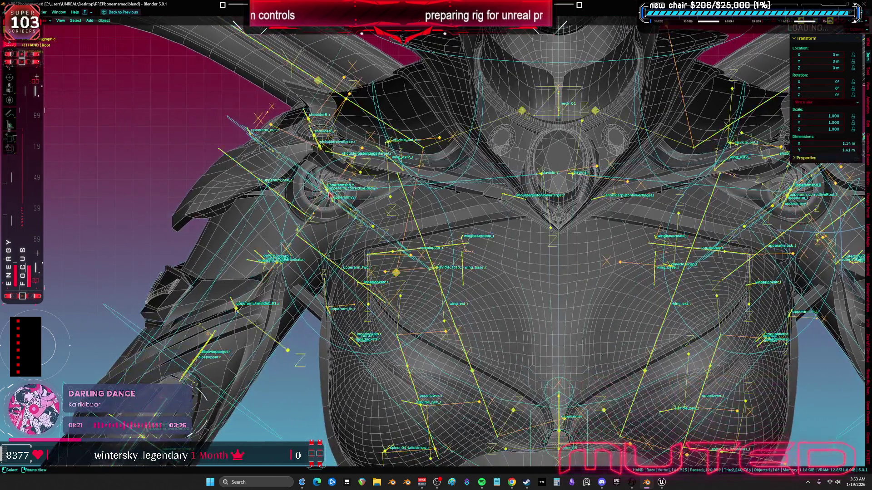
pyautogui.moveTo(235, 184); pyautogui.dragTo(291, 208)
pyautogui.click(291, 208)
pyautogui.keyDown('shift'); pyautogui.click(384, 246); pyautogui.keyUp('shift')
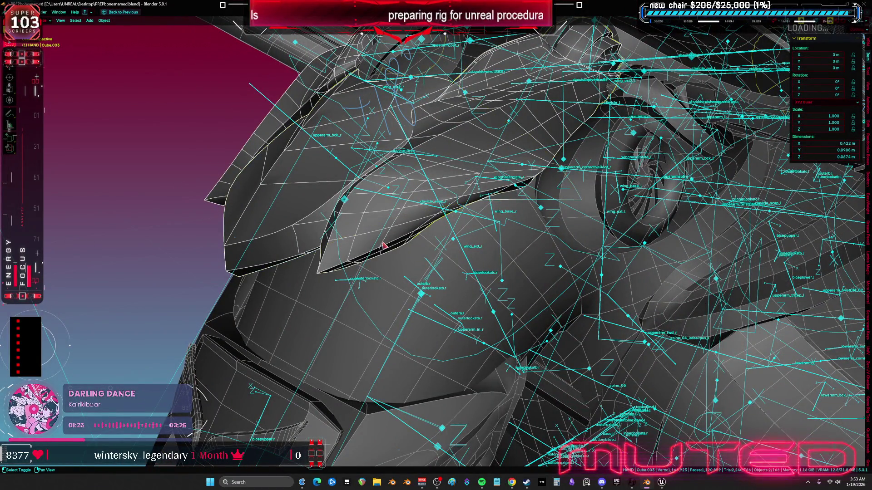
pyautogui.click(396, 291)
pyautogui.moveTo(396, 291); pyautogui.dragTo(449, 268)
pyautogui.press('KP_1')
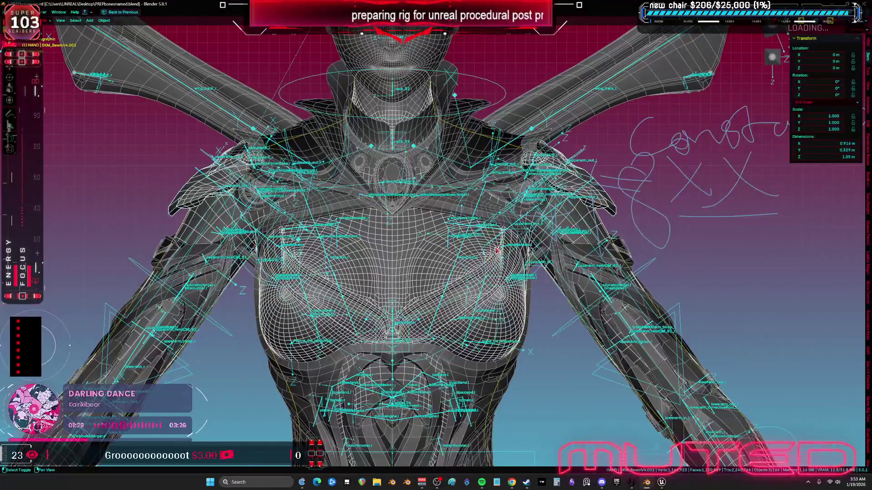
pyautogui.keyDown('shift'); pyautogui.click(241, 138); pyautogui.keyUp('shift')
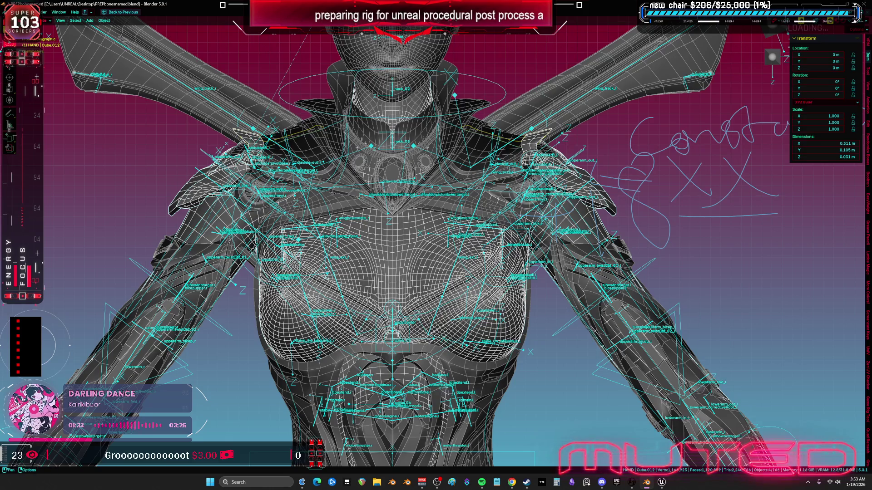
pyautogui.click(165, 192)
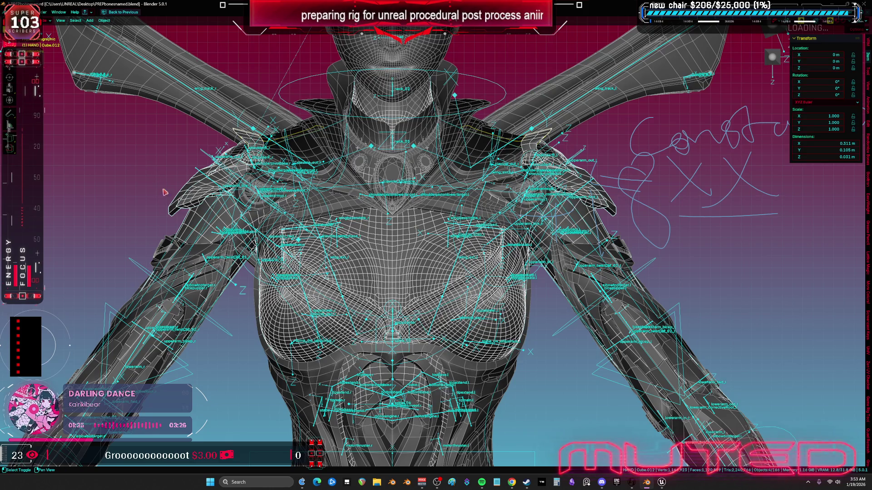
pyautogui.keyDown('shift'); pyautogui.click(220, 262); pyautogui.keyUp('shift')
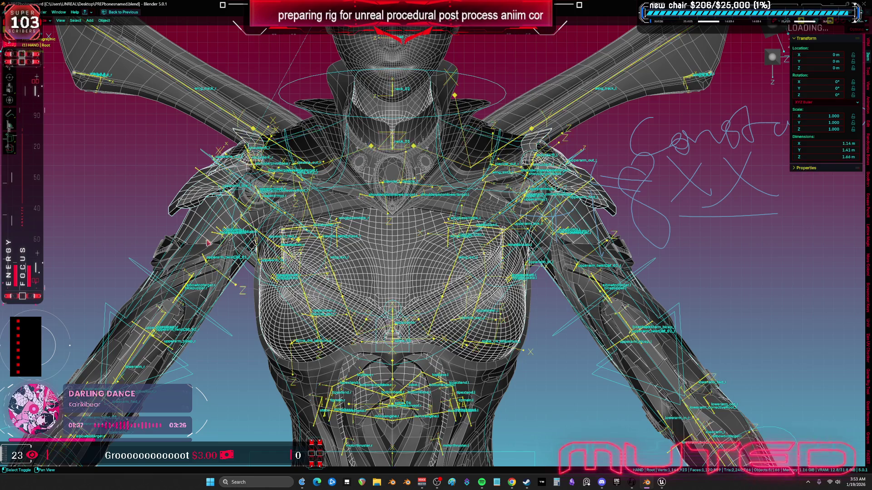
# Step: Export the selection as TESST.fbx and save the PREPbonesnamed blend file
pyautogui.click(17, 13)
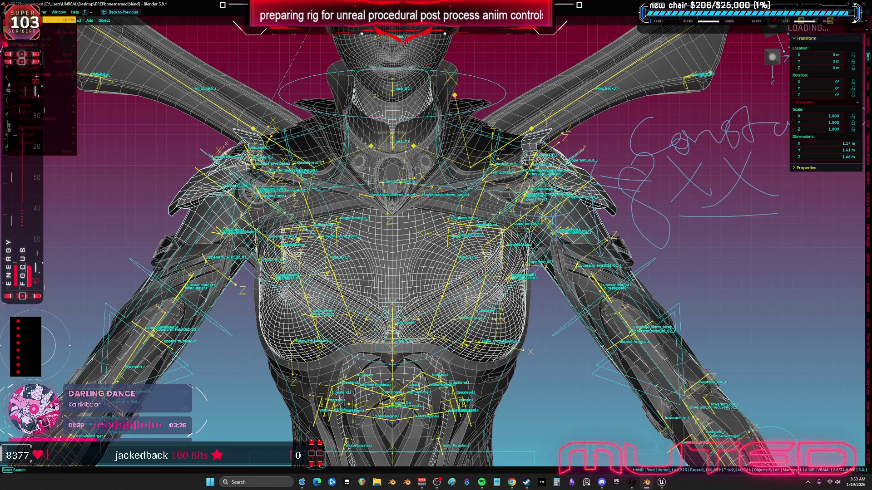
pyautogui.moveTo(51, 113)
pyautogui.click(113, 167)
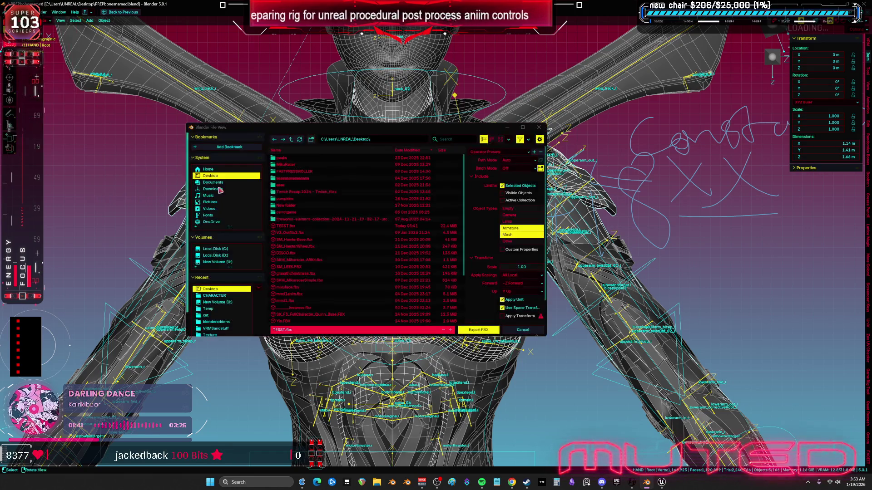
pyautogui.click(487, 331)
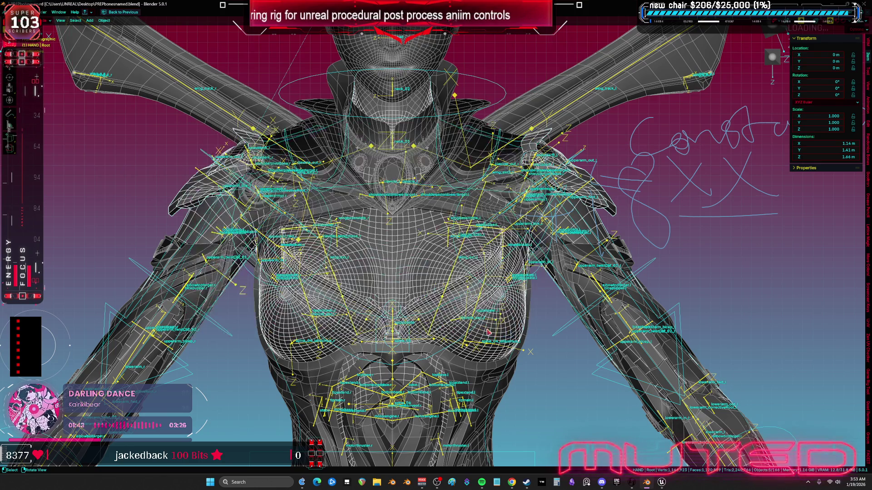
pyautogui.scroll(-2, 519, 364)
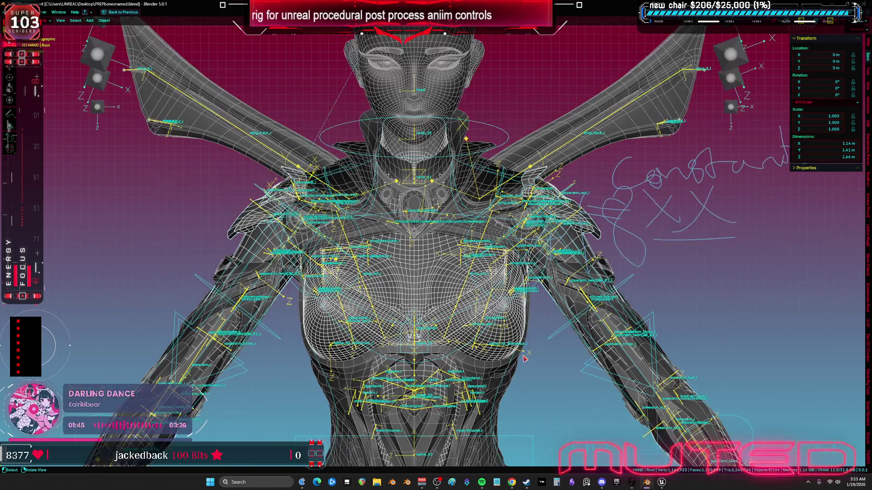
pyautogui.scroll(2, 527, 358)
pyautogui.hotkey('ctrl', 's')
pyautogui.hotkey('alt', 'Tab')
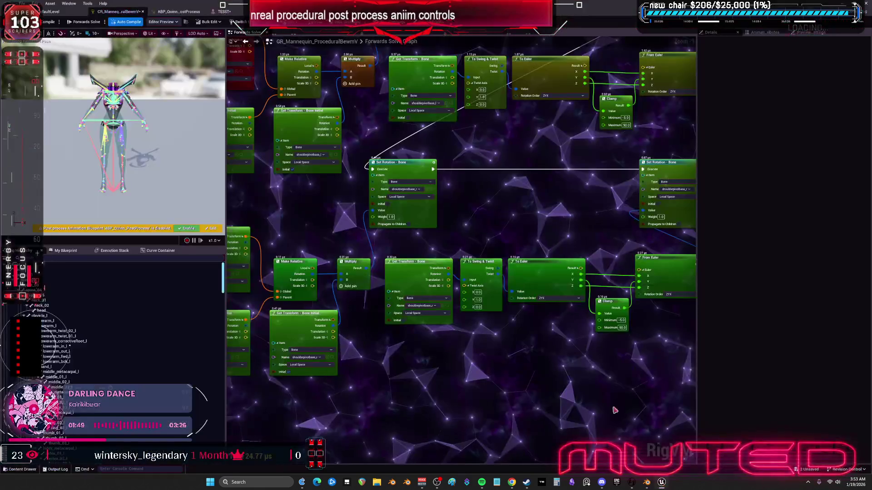
# Step: Reimport the TESST asset from its updated FBX via its Content Browser context menu
pyautogui.hotkey('alt', 'Tab')
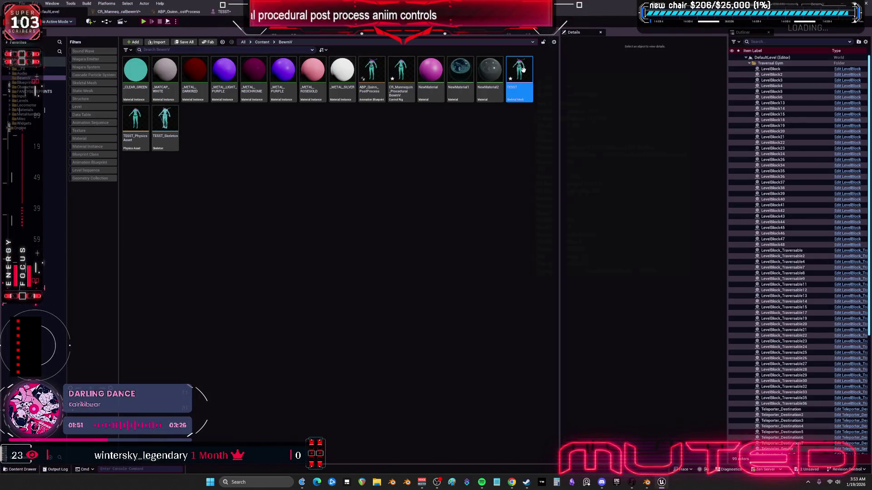
pyautogui.rightClick(522, 71)
pyautogui.click(558, 153)
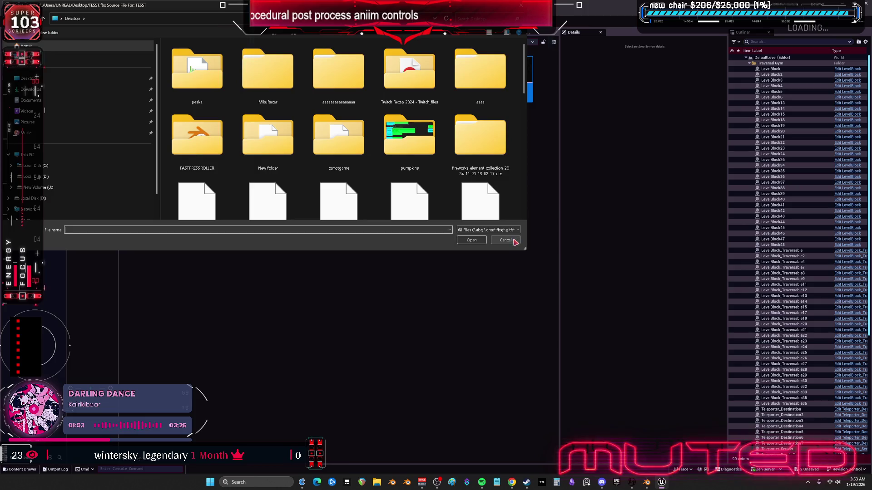
pyautogui.click(510, 241)
pyautogui.rightClick(518, 71)
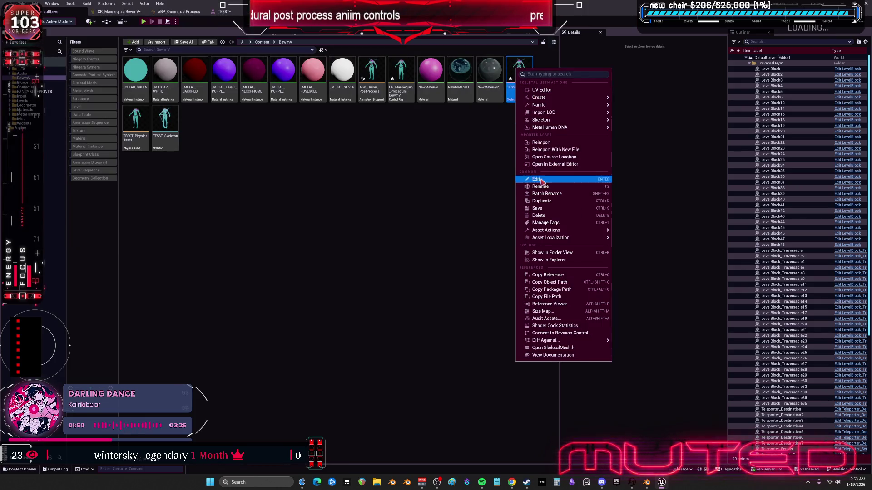
pyautogui.click(545, 143)
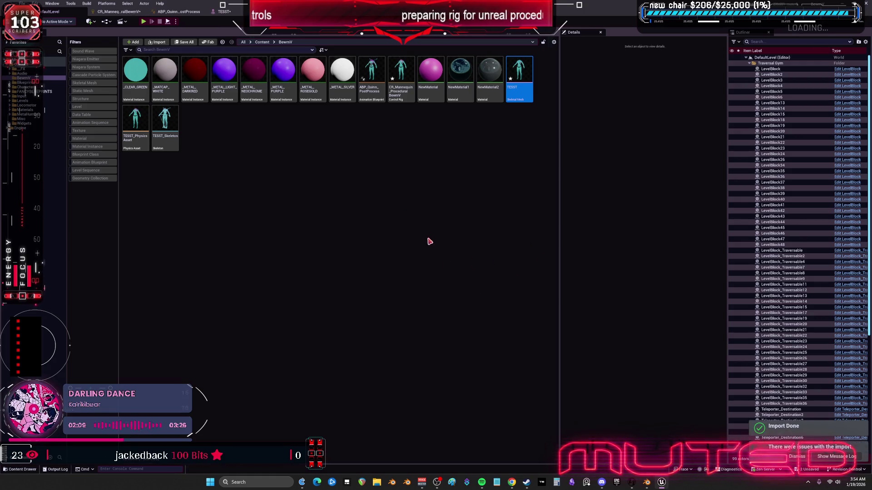
pyautogui.doubleClick(401, 73)
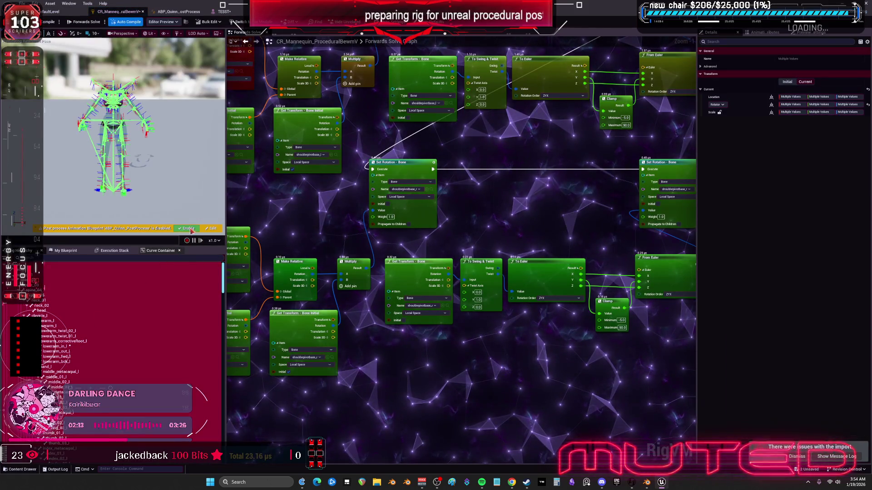
# Step: Compile the CR_Mannequin_ProceduralBewmV rig and import its hierarchy from the TESST mesh
pyautogui.click(203, 229)
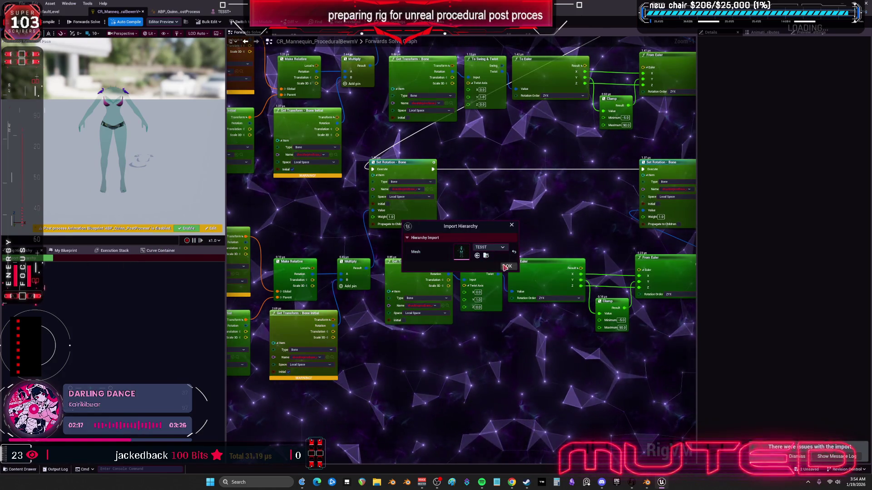
pyautogui.click(508, 267)
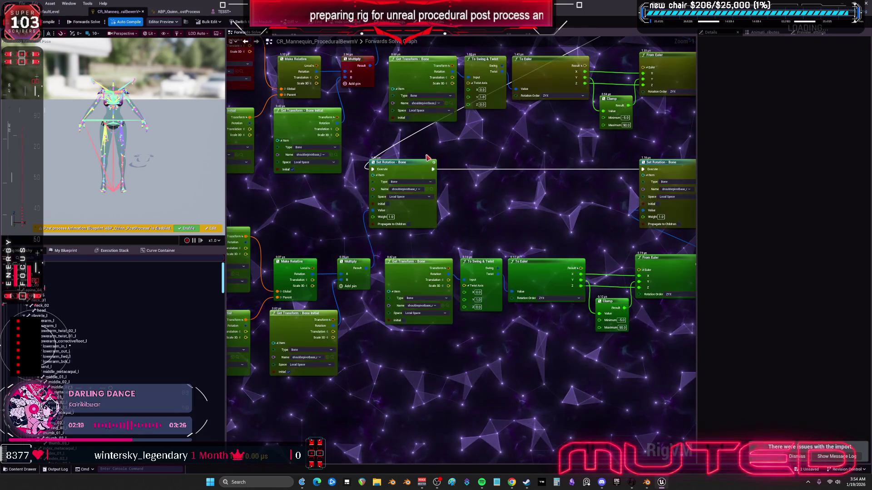
pyautogui.click(224, 11)
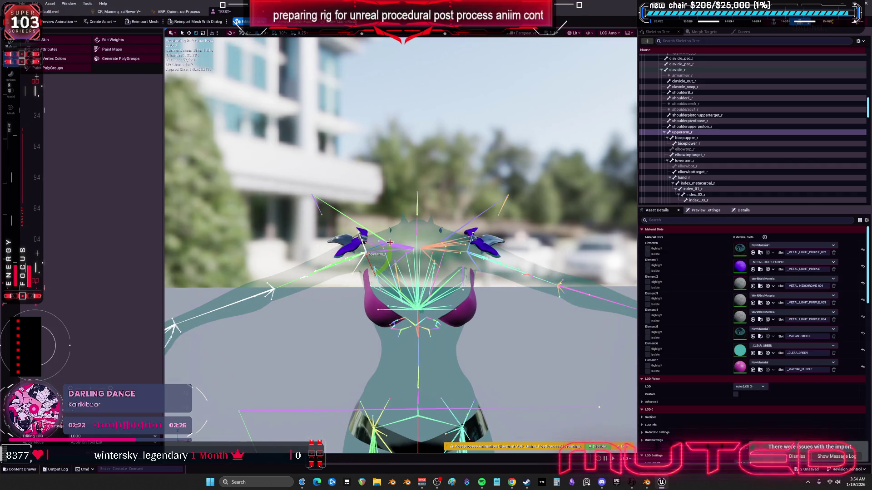
# Step: Rotate the right and left upper arms in the TESST preview to check the shoulder pads
pyautogui.moveTo(387, 256)
pyautogui.mouseDown()
pyautogui.moveTo(383, 275)
pyautogui.moveTo(395, 252)
pyautogui.moveTo(342, 231)
pyautogui.moveTo(386, 230)
pyautogui.moveTo(393, 257)
pyautogui.mouseUp()
pyautogui.click(475, 243)
pyautogui.moveTo(481, 240)
pyautogui.mouseDown()
pyautogui.moveTo(493, 237)
pyautogui.moveTo(459, 221)
pyautogui.moveTo(491, 240)
pyautogui.moveTo(486, 259)
pyautogui.moveTo(470, 268)
pyautogui.moveTo(490, 273)
pyautogui.moveTo(486, 286)
pyautogui.mouseUp()
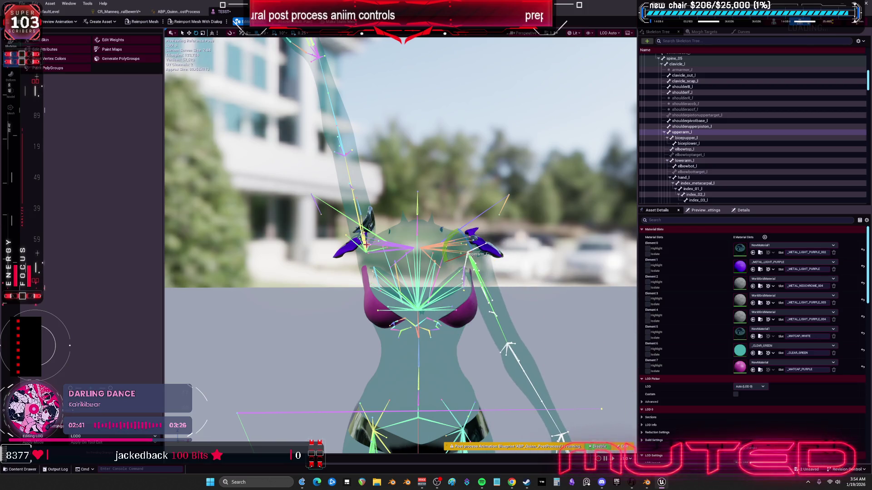
pyautogui.click(366, 243)
pyautogui.moveTo(379, 252)
pyautogui.mouseDown()
pyautogui.moveTo(393, 254)
pyautogui.moveTo(380, 226)
pyautogui.moveTo(363, 265)
pyautogui.moveTo(393, 256)
pyautogui.moveTo(380, 264)
pyautogui.moveTo(372, 224)
pyautogui.moveTo(379, 236)
pyautogui.mouseUp()
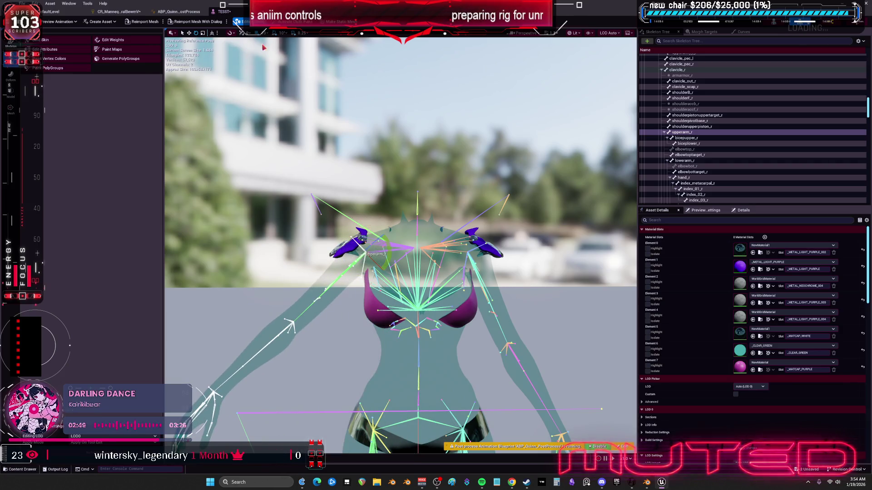
# Step: Pan the Control Rig graph to the lower shoulder nodes and bring up the add-node menu
pyautogui.click(119, 12)
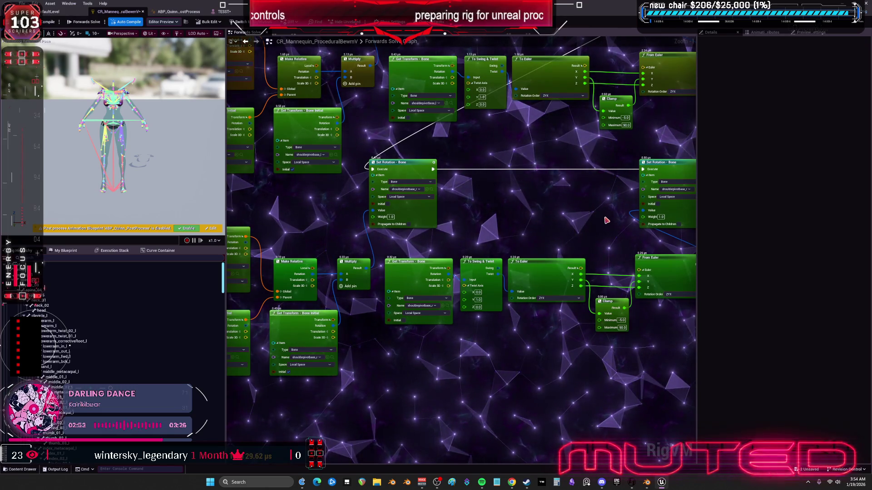
pyautogui.moveTo(609, 220); pyautogui.dragTo(577, 216)
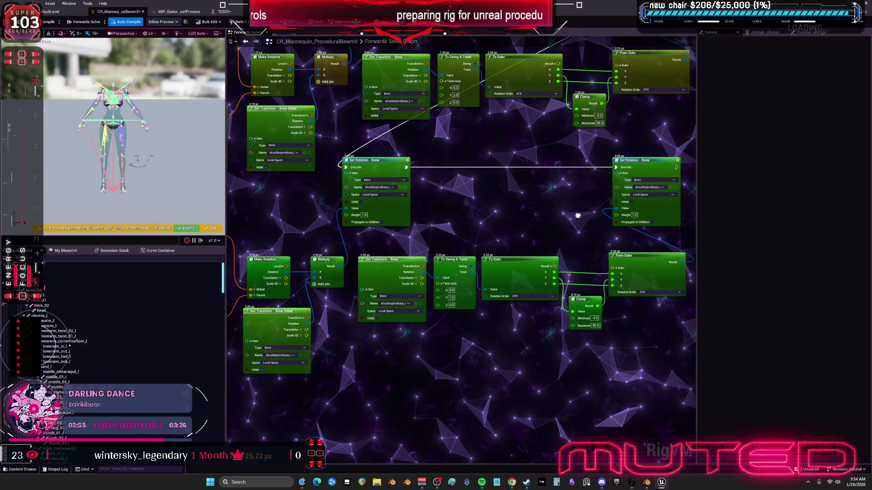
pyautogui.moveTo(578, 215)
pyautogui.mouseDown()
pyautogui.moveTo(556, 368)
pyautogui.moveTo(557, 181)
pyautogui.mouseUp()
pyautogui.rightClick(463, 308)
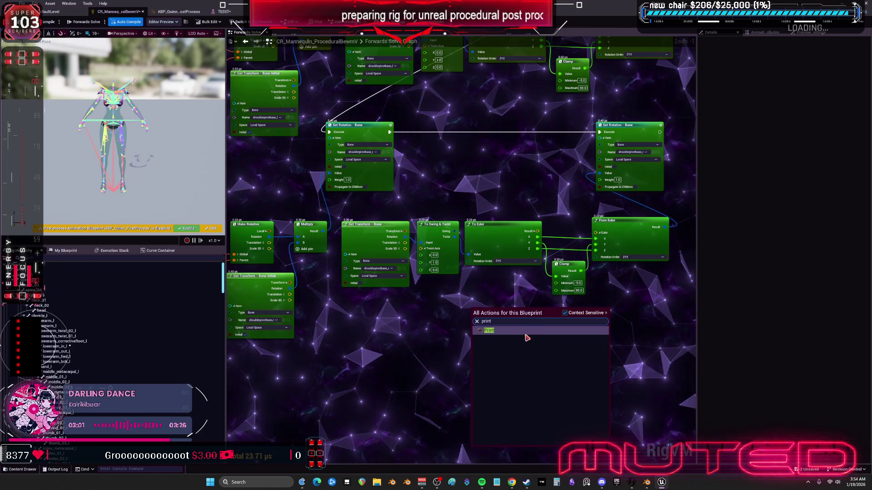
# Step: Add a Print node and feed To Euler's Y output into it
pyautogui.click(517, 331)
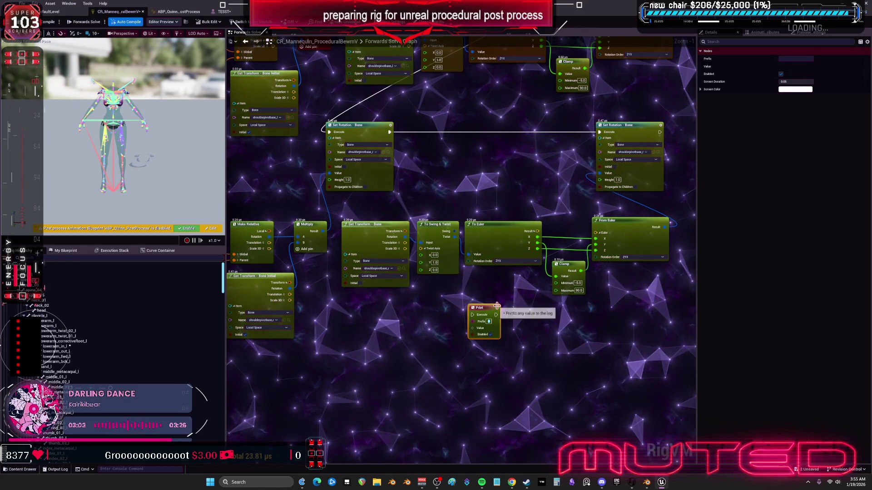
pyautogui.moveTo(538, 243)
pyautogui.mouseDown()
pyautogui.moveTo(503, 312)
pyautogui.moveTo(486, 313)
pyautogui.moveTo(489, 323)
pyautogui.mouseUp()
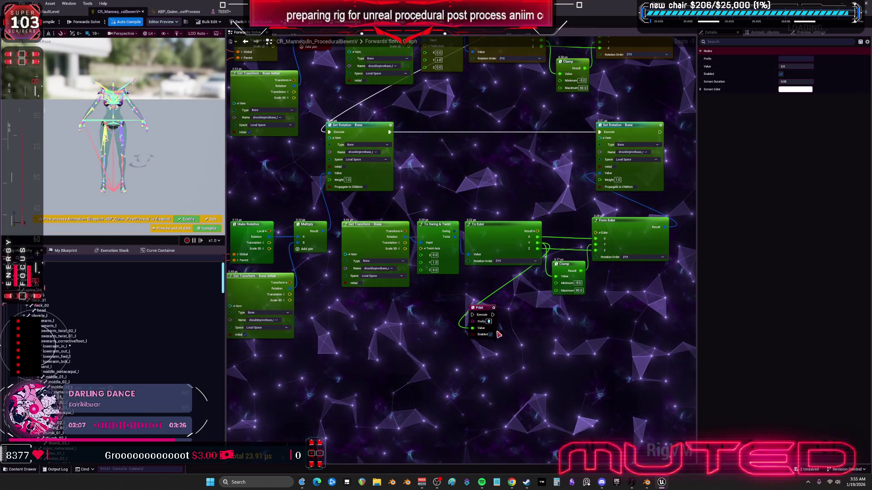
pyautogui.click(487, 318)
pyautogui.scroll(1, 485, 306)
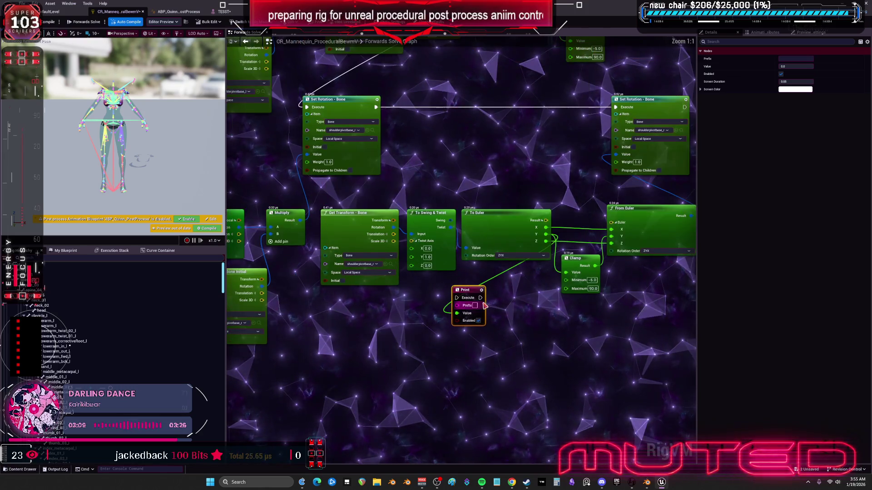
pyautogui.write('aaaaaaaaaaaa')
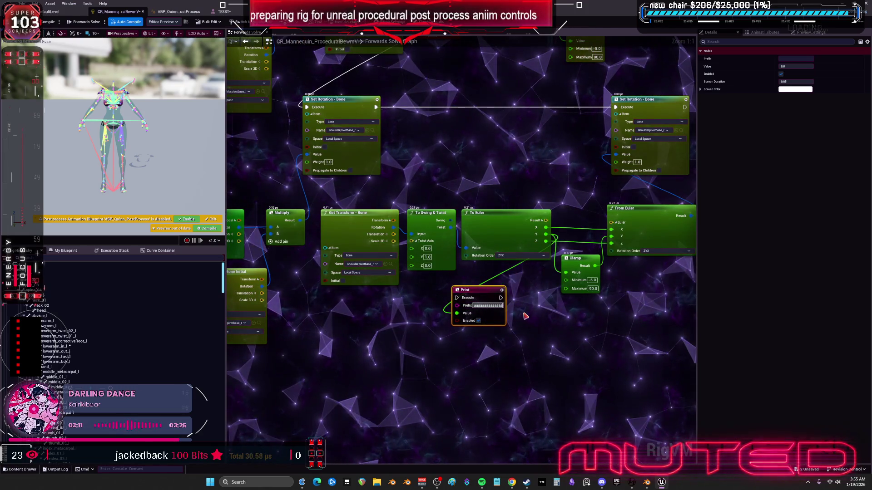
# Step: Place the Print node above the lower To Euler and chain it between the two Set Rotation nodes
pyautogui.moveTo(454, 343)
pyautogui.mouseDown()
pyautogui.moveTo(492, 229)
pyautogui.moveTo(584, 182)
pyautogui.mouseUp()
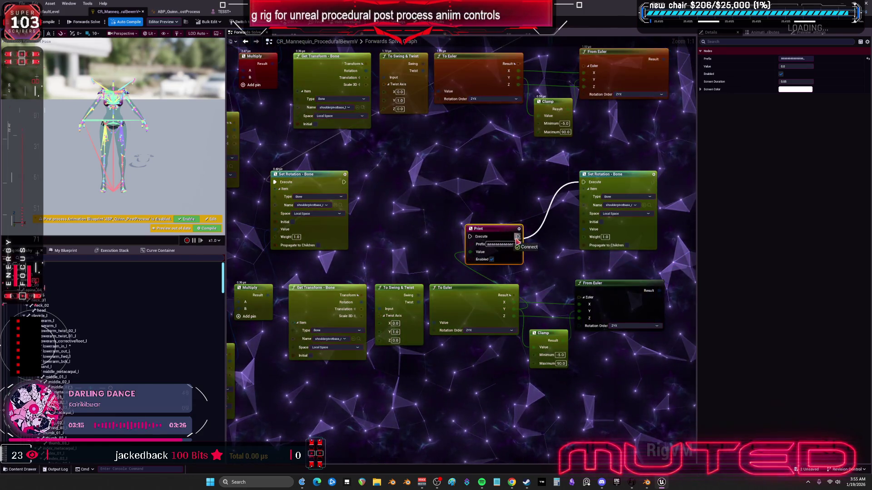
pyautogui.moveTo(344, 182)
pyautogui.mouseDown()
pyautogui.moveTo(469, 236)
pyautogui.moveTo(503, 177)
pyautogui.moveTo(515, 302)
pyautogui.mouseUp()
pyautogui.moveTo(335, 129)
pyautogui.mouseDown()
pyautogui.moveTo(399, 159)
pyautogui.moveTo(481, 168)
pyautogui.moveTo(575, 130)
pyautogui.mouseUp()
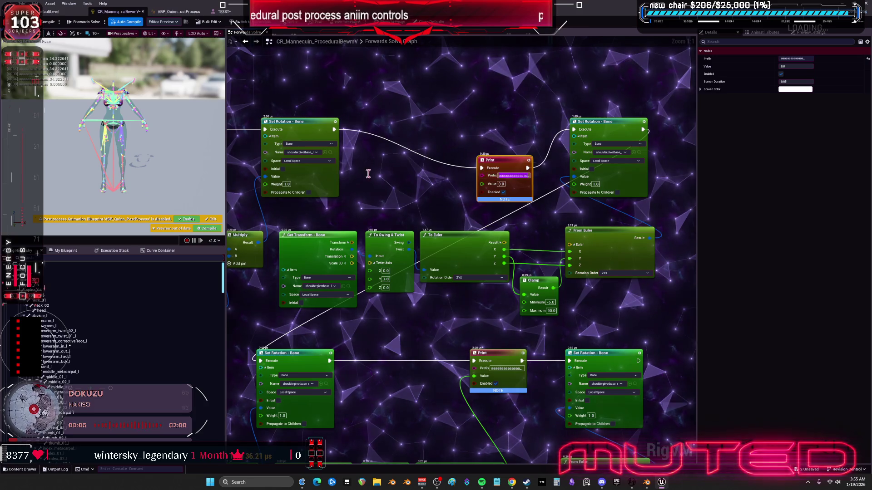
# Step: Fill the lower Print node's prefix with a long run of R's and save the Control Rig
pyautogui.write('K')
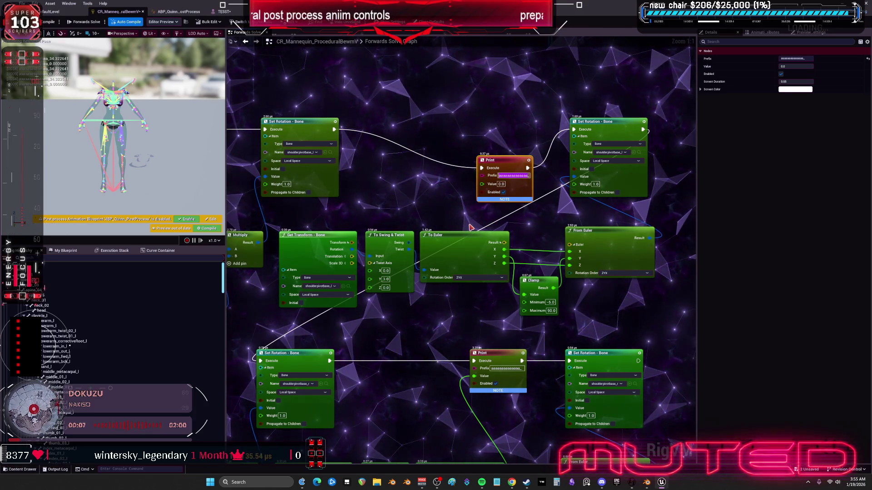
pyautogui.write('L')
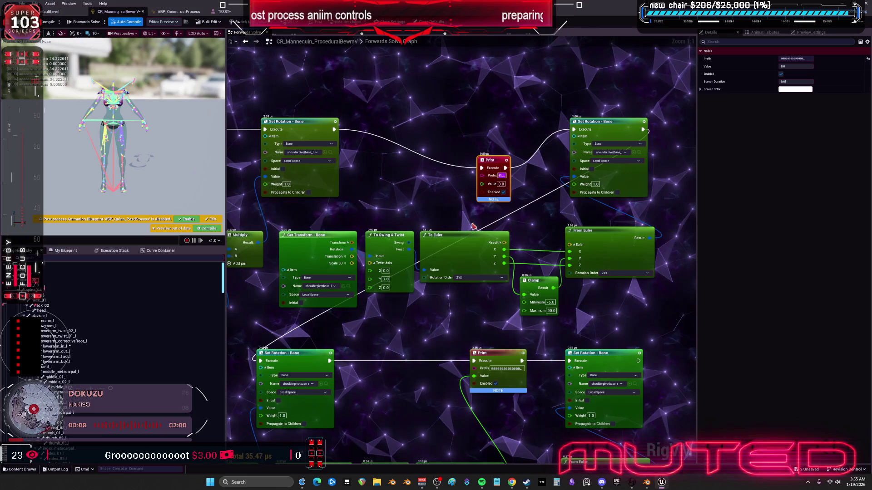
pyautogui.write('LLLLLLLLLLLLLLLLLLLLLLLLLLLLLLL')
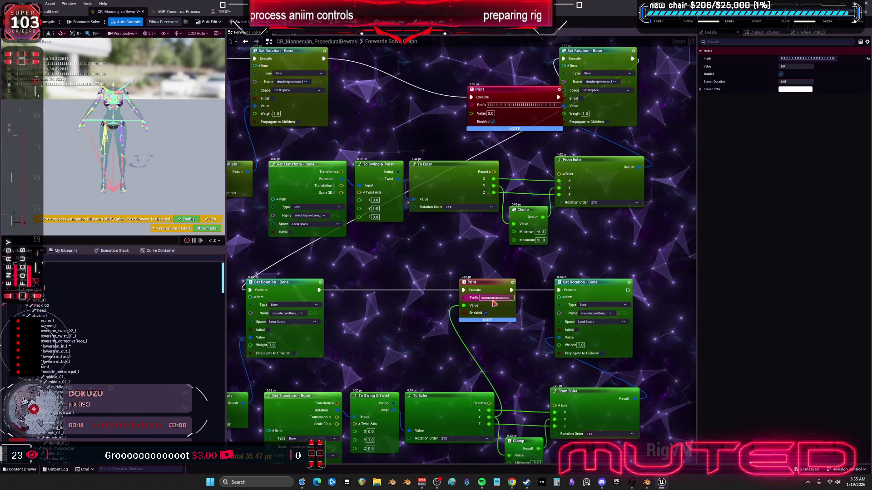
pyautogui.click(493, 299)
pyautogui.write('RRRRRRRRRRRRRRRRRRRRRRRR')
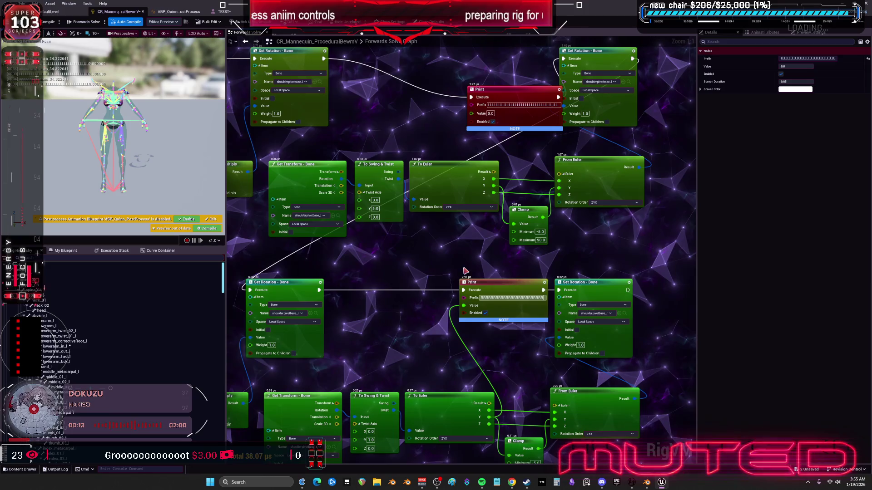
pyautogui.moveTo(466, 261); pyautogui.dragTo(469, 247)
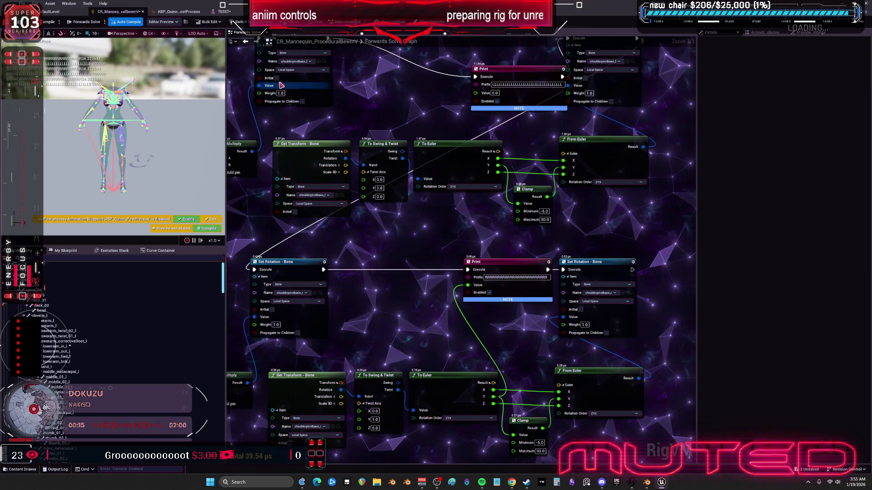
pyautogui.hotkey('ctrl', 's')
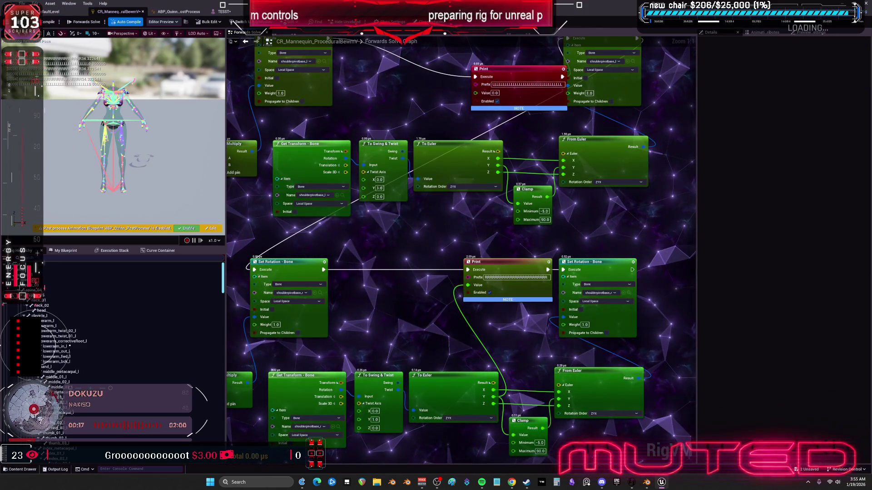
pyautogui.click(223, 12)
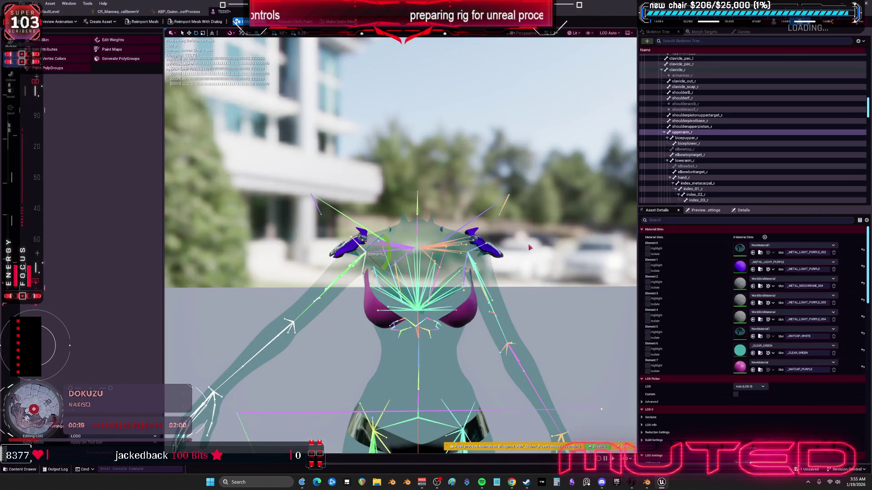
pyautogui.click(230, 11)
pyautogui.click(56, 13)
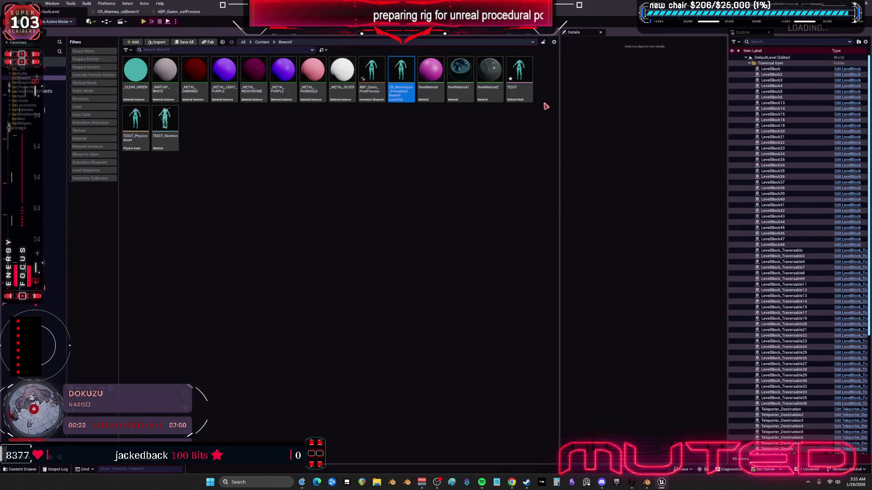
pyautogui.doubleClick(523, 73)
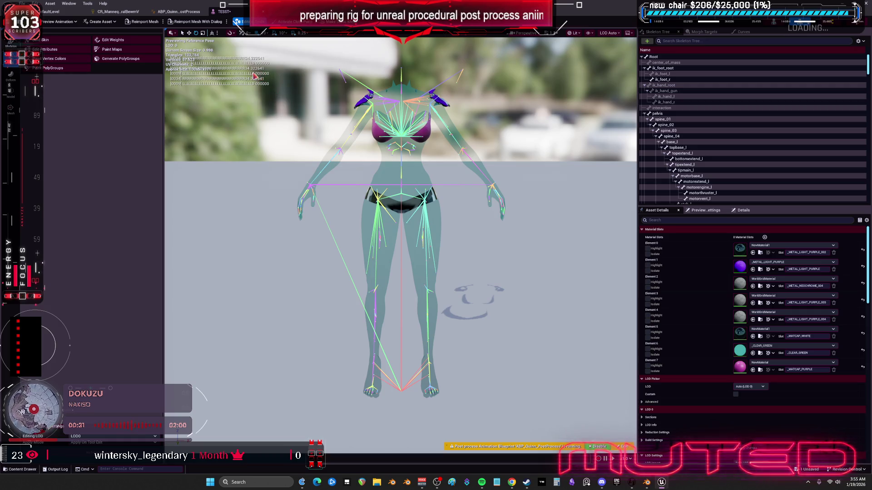
pyautogui.scroll(5, 335, 106)
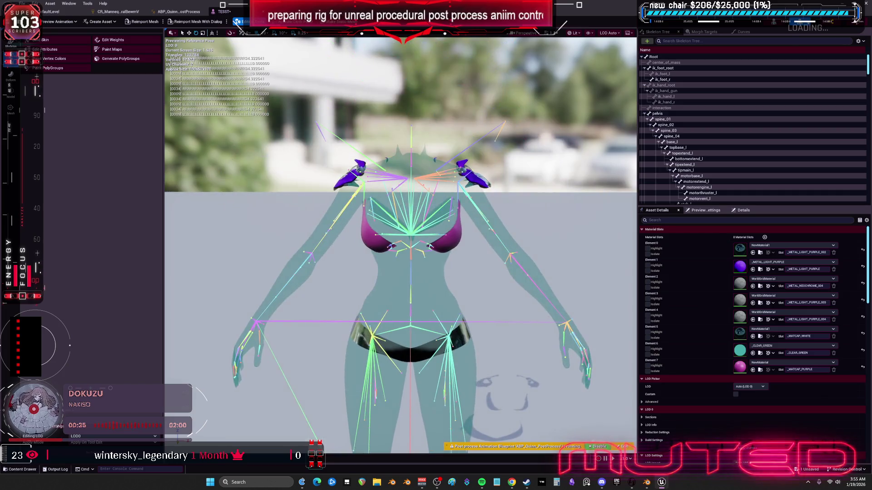
pyautogui.scroll(3, 400, 245)
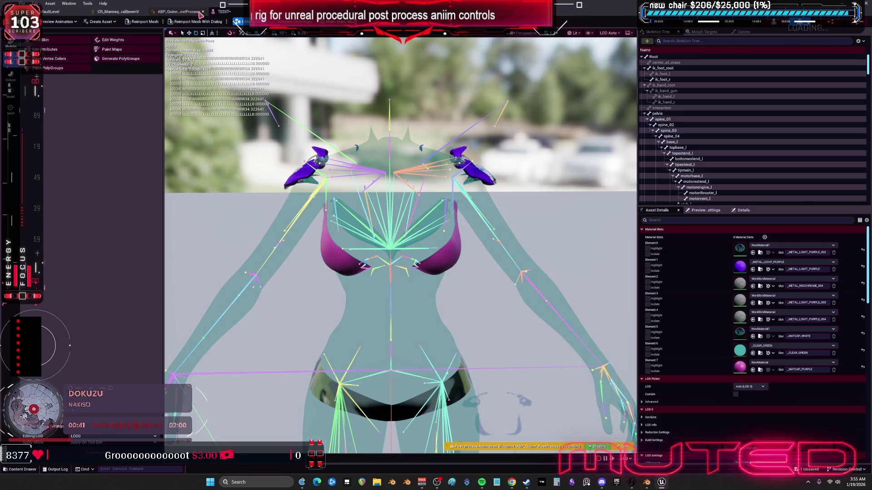
pyautogui.click(129, 13)
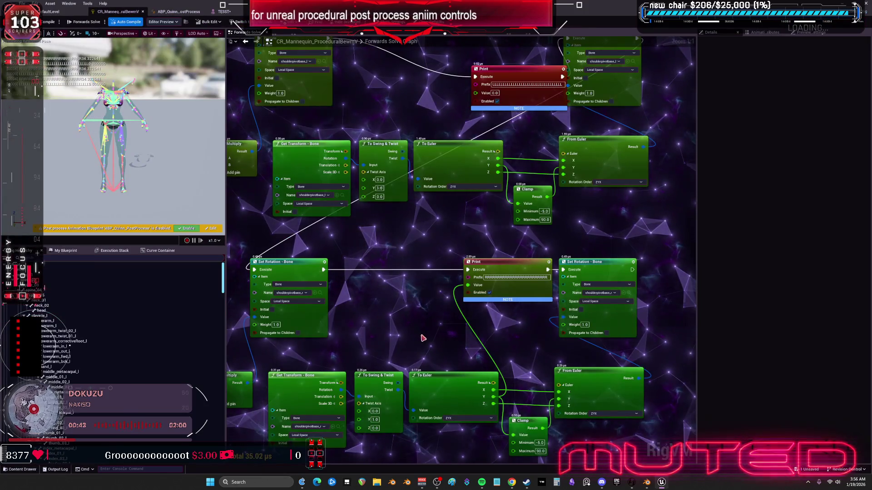
# Step: Move both Print nodes aside and wire To Euler's Y into the upper Print's Value
pyautogui.scroll(-1, 439, 242)
pyautogui.scroll(-1, 439, 242)
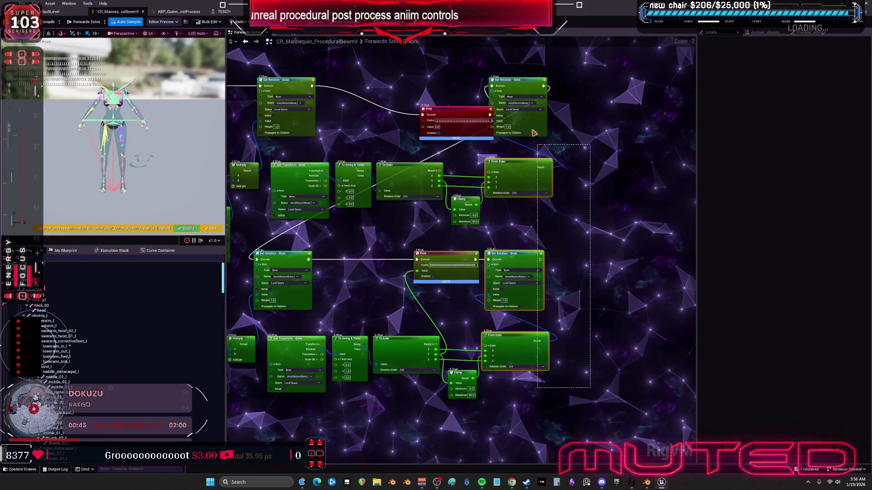
pyautogui.moveTo(500, 240); pyautogui.dragTo(534, 244)
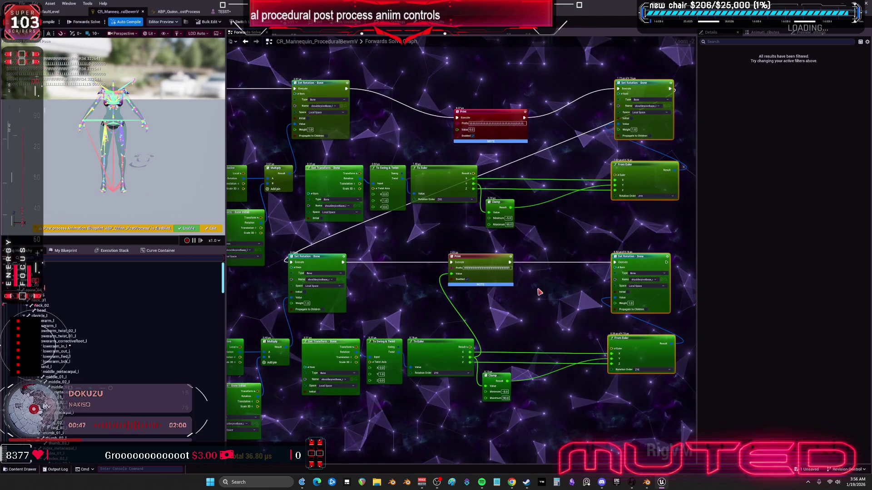
pyautogui.moveTo(481, 257); pyautogui.dragTo(541, 257)
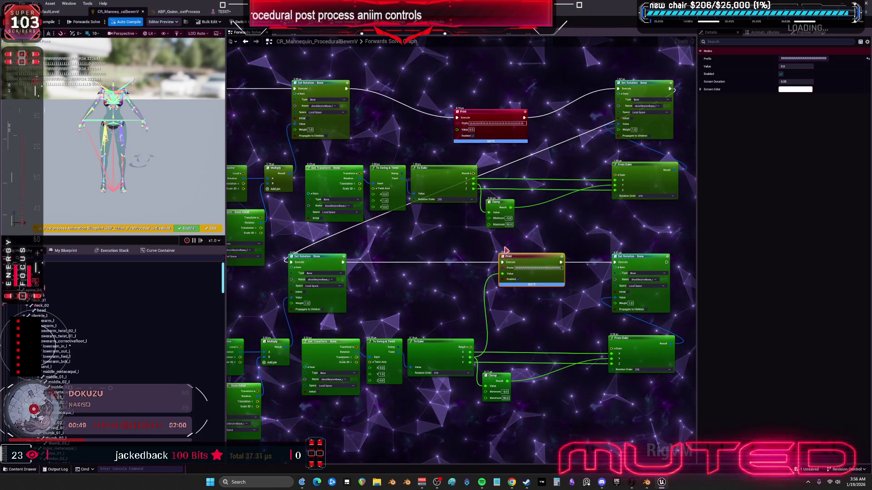
pyautogui.moveTo(481, 112)
pyautogui.mouseDown()
pyautogui.moveTo(507, 111)
pyautogui.moveTo(512, 88)
pyautogui.mouseUp()
pyautogui.moveTo(474, 183)
pyautogui.mouseDown()
pyautogui.moveTo(488, 99)
pyautogui.moveTo(552, 107)
pyautogui.mouseUp()
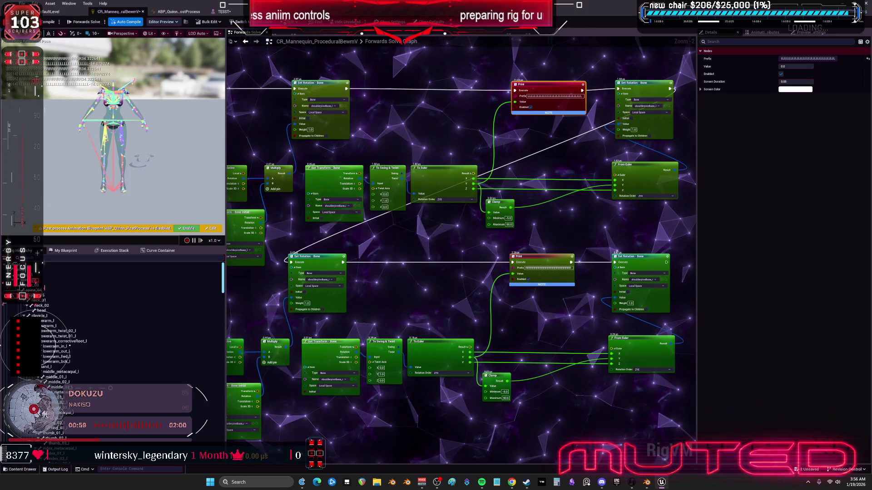
pyautogui.click(224, 11)
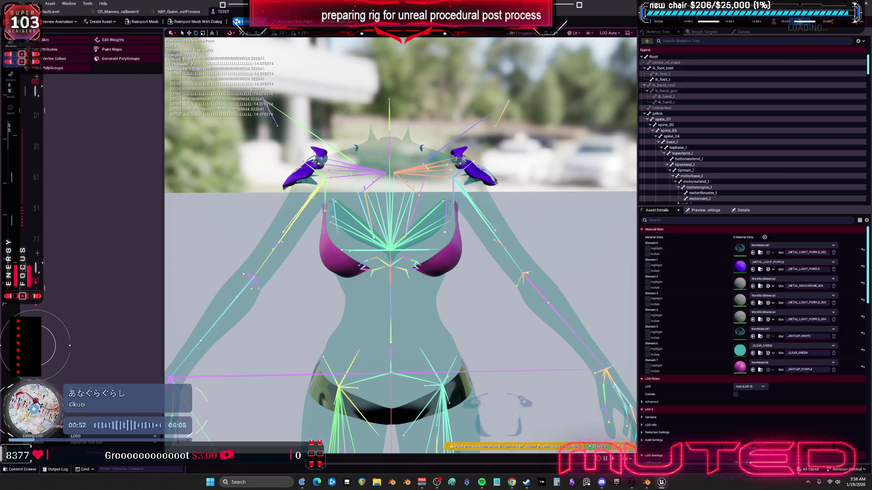
# Step: Turn upperarm_l slightly with the rotate gizmo, undo it, and float the CR_Mannequin_ProceduralBewmV editor
pyautogui.click(509, 253)
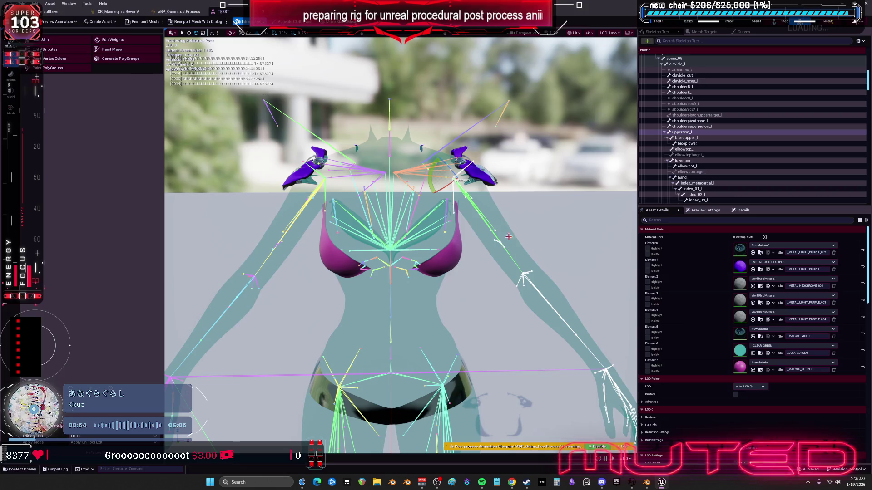
pyautogui.click(430, 176)
pyautogui.moveTo(430, 176); pyautogui.dragTo(429, 182)
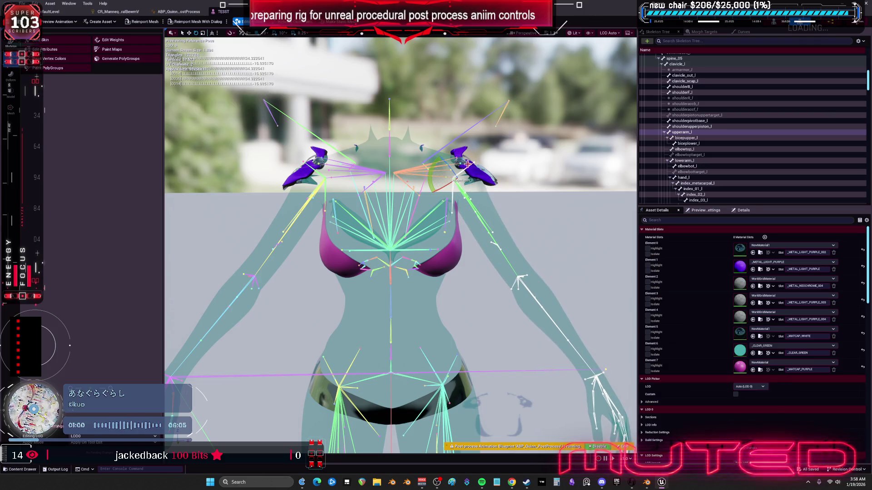
pyautogui.hotkey('ctrl', 'z')
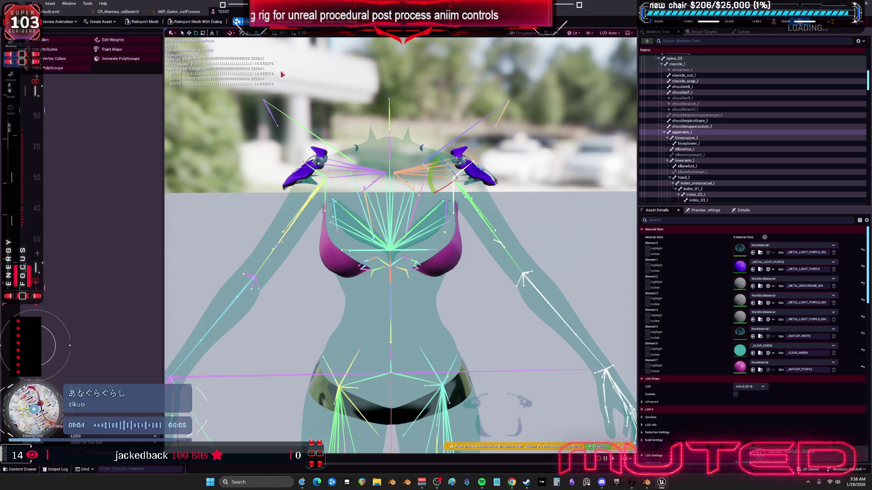
pyautogui.moveTo(114, 11)
pyautogui.mouseDown()
pyautogui.moveTo(182, 14)
pyautogui.moveTo(204, 73)
pyautogui.moveTo(326, 125)
pyautogui.mouseUp()
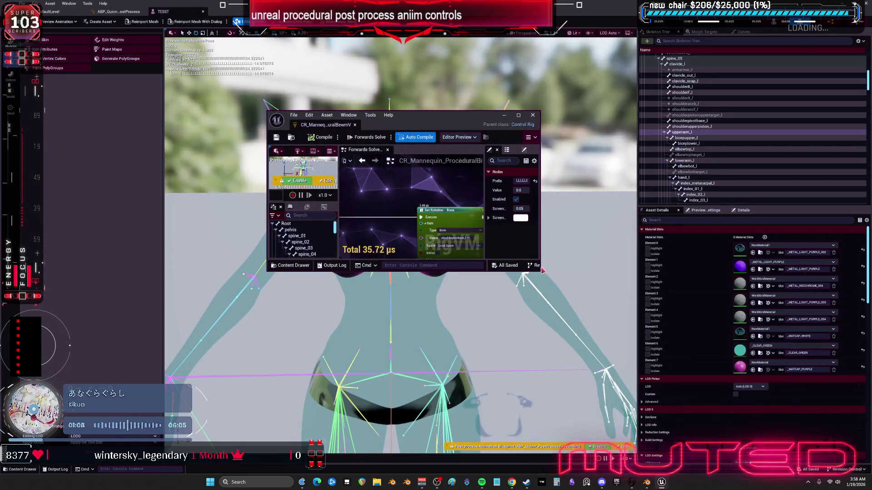
# Step: Enlarge the floating editor and set the Clamp node's Minimum to -16.078274
pyautogui.moveTo(539, 271); pyautogui.dragTo(727, 375)
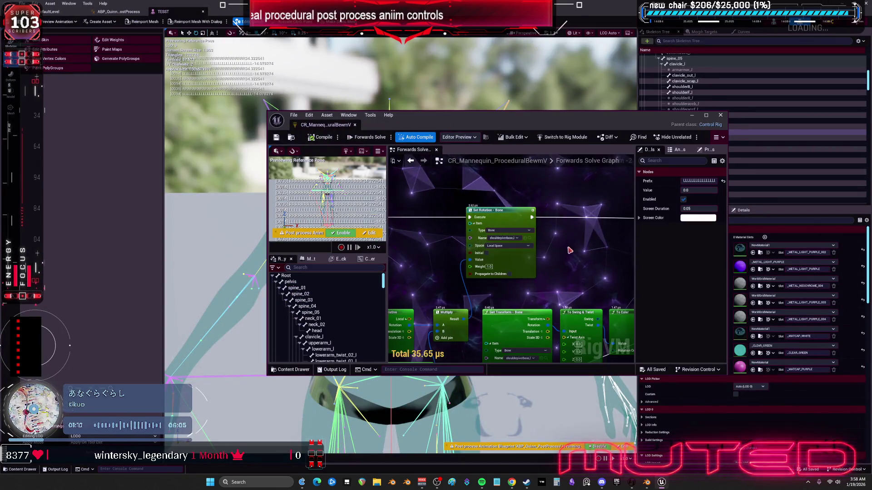
pyautogui.moveTo(576, 215)
pyautogui.mouseDown()
pyautogui.moveTo(467, 191)
pyautogui.moveTo(536, 263)
pyautogui.moveTo(463, 278)
pyautogui.moveTo(459, 306)
pyautogui.moveTo(502, 276)
pyautogui.mouseUp()
pyautogui.click(498, 275)
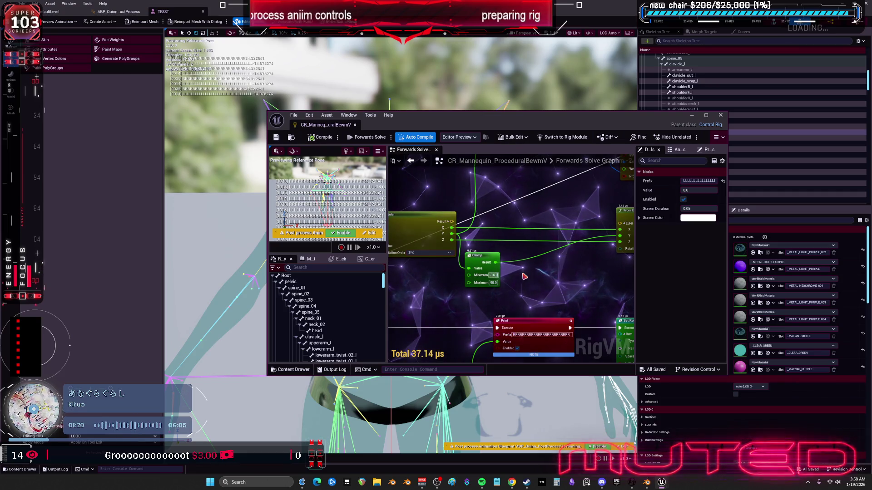
pyautogui.press('Return')
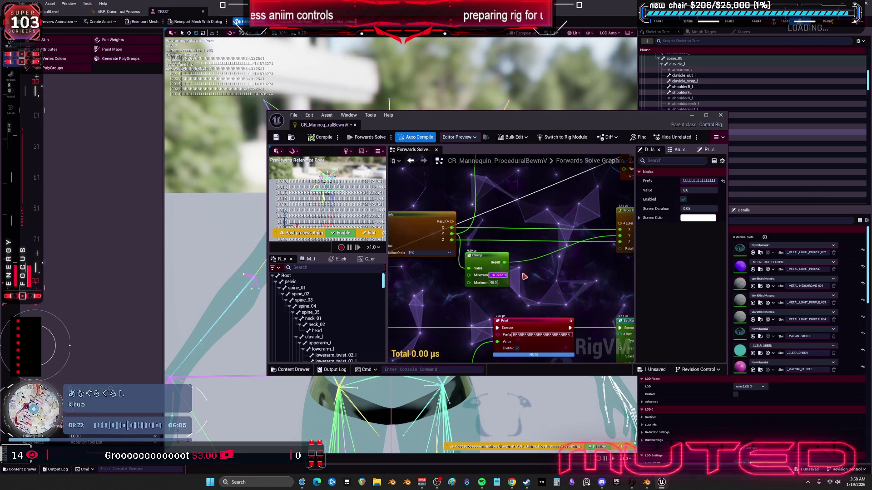
# Step: Undo the Clamp Minimum back to -5.0, edit it again, and return to the TESST preview
pyautogui.moveTo(505, 284)
pyautogui.mouseDown()
pyautogui.moveTo(459, 235)
pyautogui.moveTo(486, 298)
pyautogui.mouseUp()
pyautogui.hotkey('ctrl', 'z')
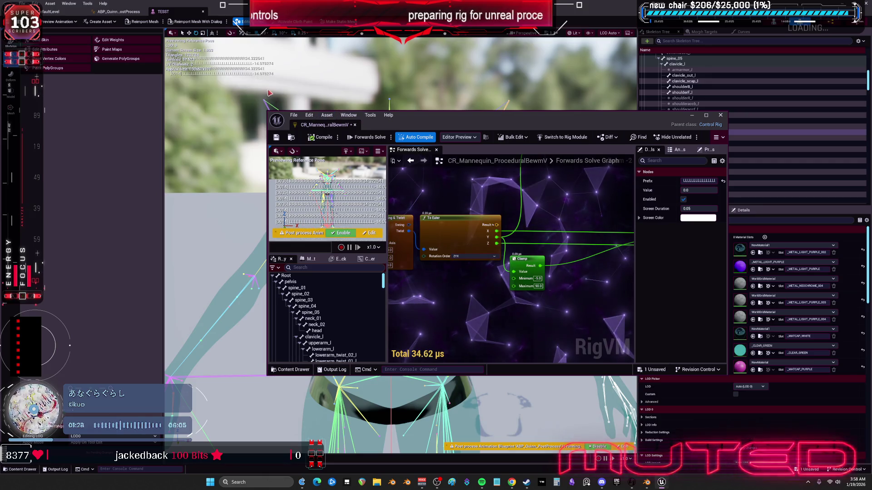
pyautogui.click(538, 278)
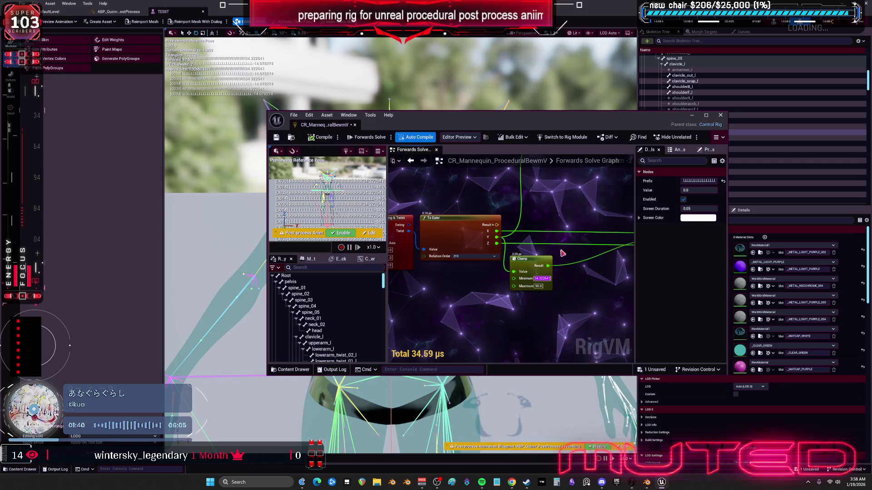
pyautogui.click(286, 236)
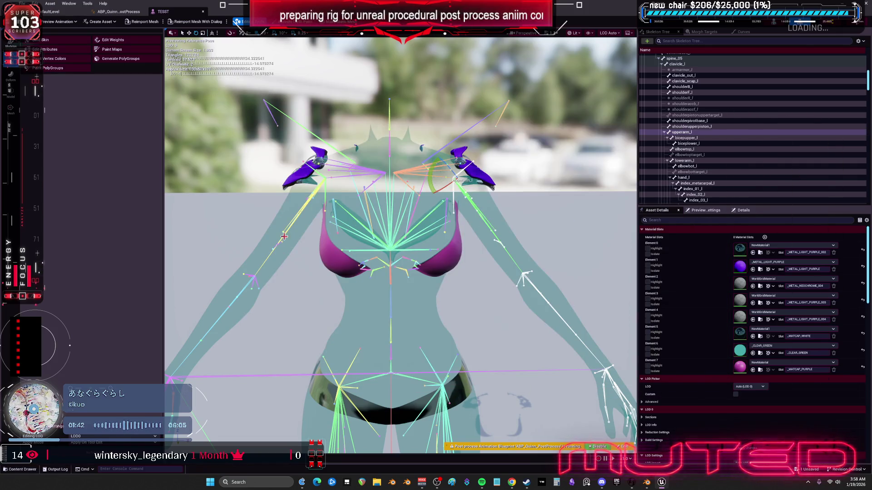
# Step: Rotate upperarm_r, save all changes, and raise the right arm overhead
pyautogui.click(265, 261)
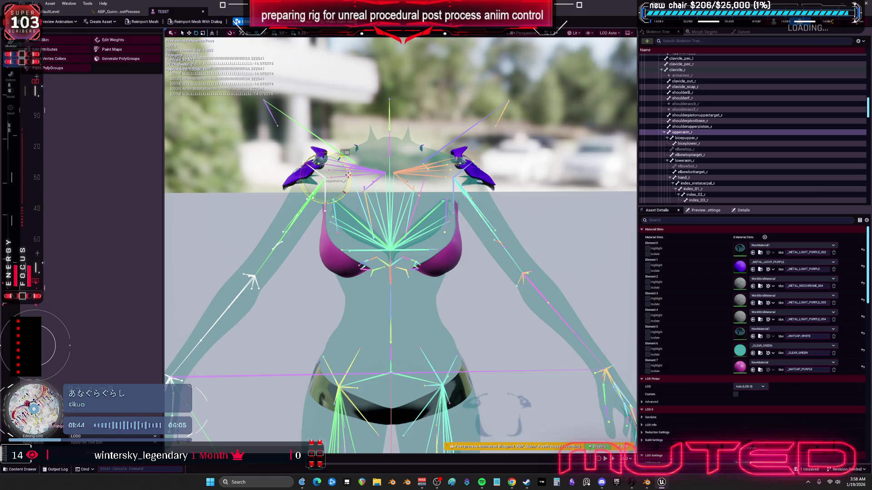
pyautogui.moveTo(348, 174); pyautogui.dragTo(510, 199)
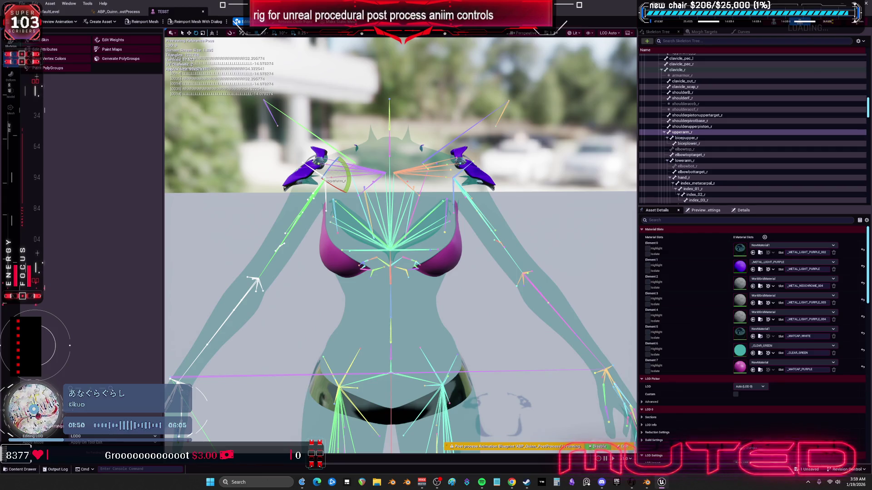
pyautogui.hotkey('ctrl', 's')
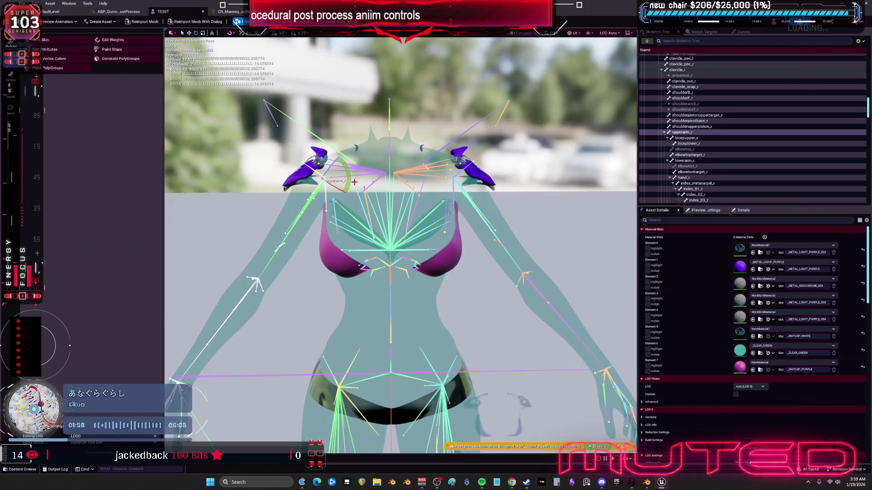
pyautogui.moveTo(354, 182)
pyautogui.mouseDown()
pyautogui.moveTo(356, 168)
pyautogui.moveTo(359, 183)
pyautogui.moveTo(331, 211)
pyautogui.moveTo(333, 149)
pyautogui.moveTo(320, 150)
pyautogui.moveTo(311, 190)
pyautogui.moveTo(293, 181)
pyautogui.moveTo(314, 162)
pyautogui.moveTo(359, 180)
pyautogui.moveTo(320, 209)
pyautogui.moveTo(310, 206)
pyautogui.moveTo(451, 203)
pyautogui.mouseUp()
# Step: Raise the left arm, then swing the right and left arms up and down in turn
pyautogui.click(506, 247)
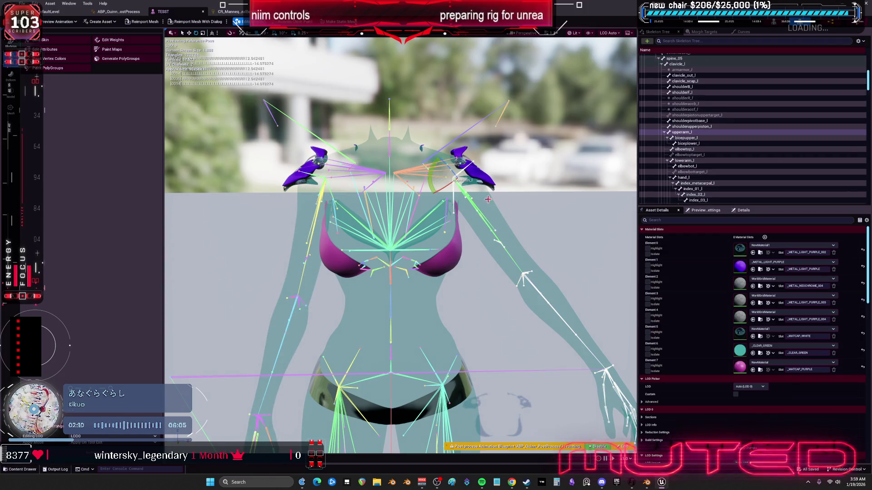
pyautogui.moveTo(439, 168)
pyautogui.mouseDown()
pyautogui.moveTo(447, 180)
pyautogui.moveTo(435, 156)
pyautogui.moveTo(450, 186)
pyautogui.moveTo(431, 207)
pyautogui.moveTo(448, 210)
pyautogui.moveTo(472, 196)
pyautogui.moveTo(475, 161)
pyautogui.moveTo(454, 154)
pyautogui.mouseUp()
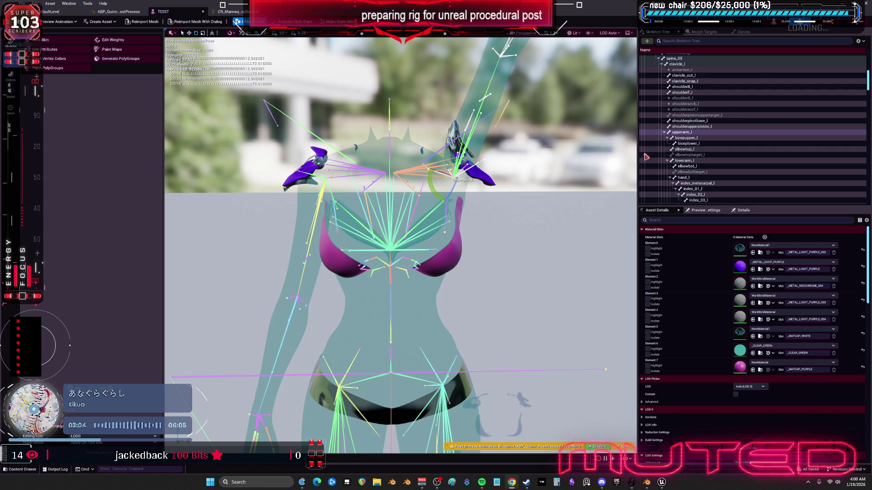
pyautogui.click(309, 266)
pyautogui.moveTo(343, 195)
pyautogui.mouseDown()
pyautogui.moveTo(347, 202)
pyautogui.moveTo(313, 210)
pyautogui.moveTo(343, 206)
pyautogui.moveTo(349, 157)
pyautogui.moveTo(325, 211)
pyautogui.moveTo(348, 168)
pyautogui.moveTo(340, 204)
pyautogui.moveTo(338, 195)
pyautogui.mouseUp()
pyautogui.click(490, 85)
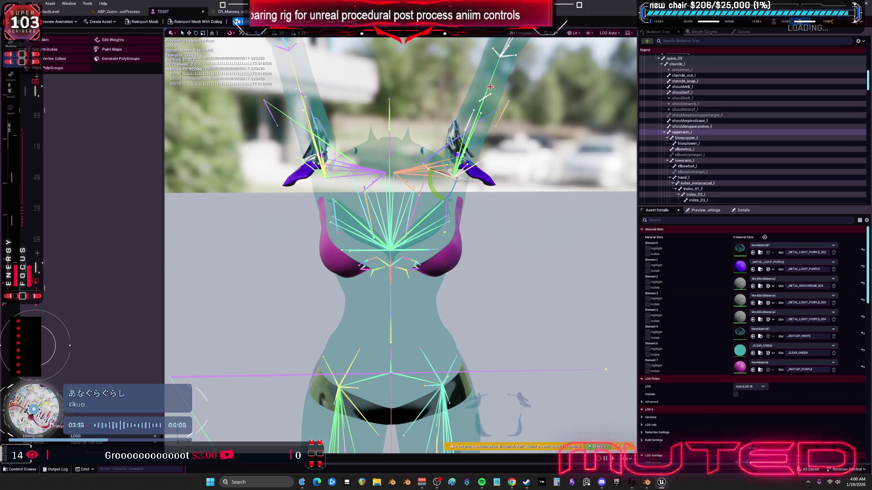
pyautogui.moveTo(438, 191)
pyautogui.mouseDown()
pyautogui.moveTo(444, 177)
pyautogui.moveTo(459, 206)
pyautogui.moveTo(449, 195)
pyautogui.moveTo(452, 209)
pyautogui.moveTo(420, 194)
pyautogui.moveTo(445, 182)
pyautogui.moveTo(475, 183)
pyautogui.mouseUp()
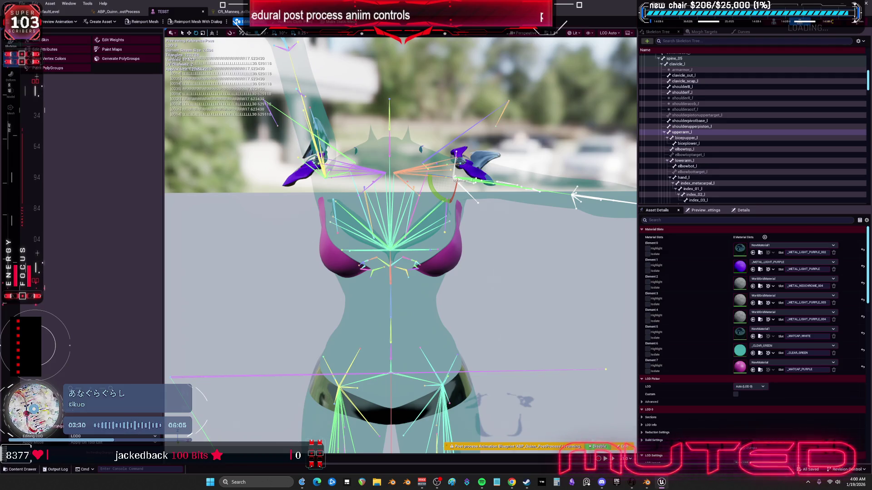
pyautogui.click(343, 165)
pyautogui.moveTo(345, 193)
pyautogui.mouseDown()
pyautogui.moveTo(345, 164)
pyautogui.moveTo(323, 146)
pyautogui.moveTo(343, 161)
pyautogui.moveTo(349, 182)
pyautogui.moveTo(348, 198)
pyautogui.moveTo(319, 211)
pyautogui.moveTo(354, 189)
pyautogui.moveTo(338, 157)
pyautogui.moveTo(349, 182)
pyautogui.mouseUp()
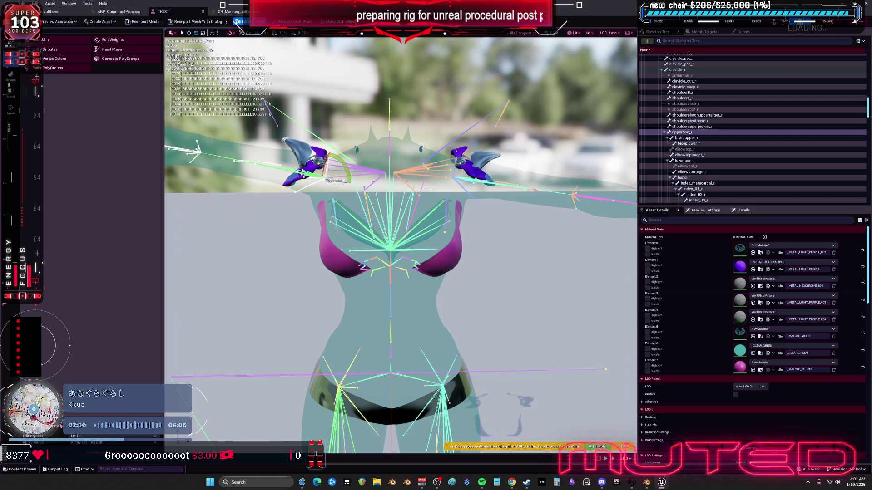
# Step: Close the TESST editor and rotate the left upper arm toward the torso
pyautogui.click(456, 178)
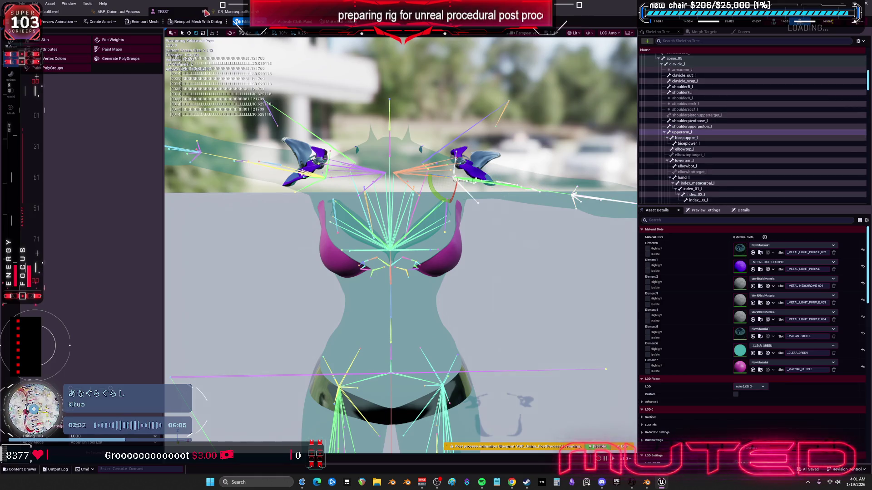
pyautogui.click(203, 11)
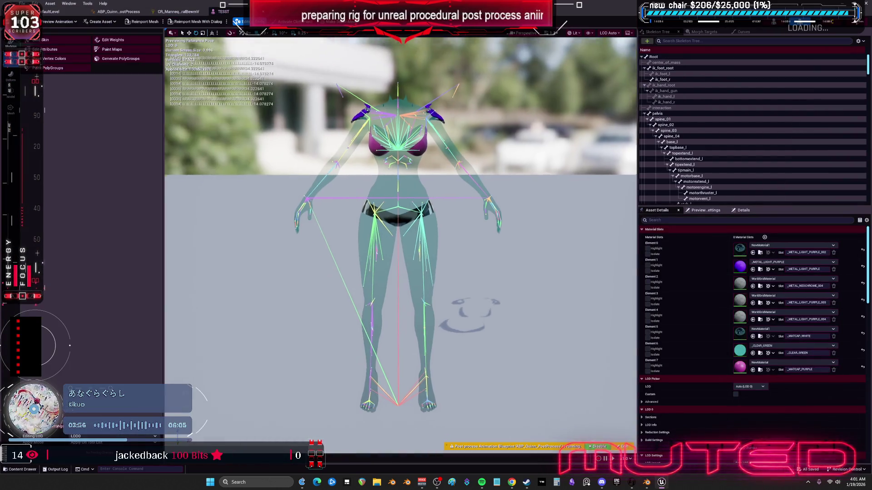
pyautogui.scroll(5, 471, 339)
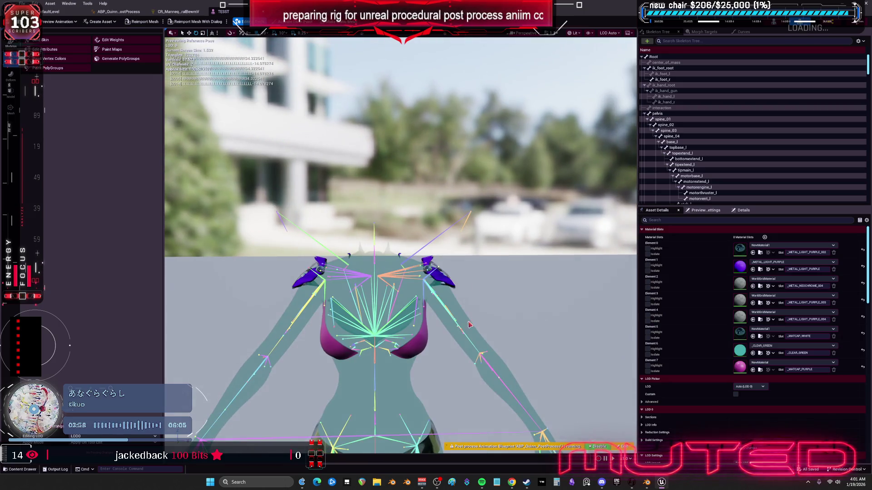
pyautogui.click(469, 339)
pyautogui.moveTo(408, 270)
pyautogui.mouseDown()
pyautogui.moveTo(403, 310)
pyautogui.moveTo(411, 248)
pyautogui.moveTo(392, 297)
pyautogui.moveTo(402, 313)
pyautogui.moveTo(436, 254)
pyautogui.moveTo(234, 99)
pyautogui.mouseUp()
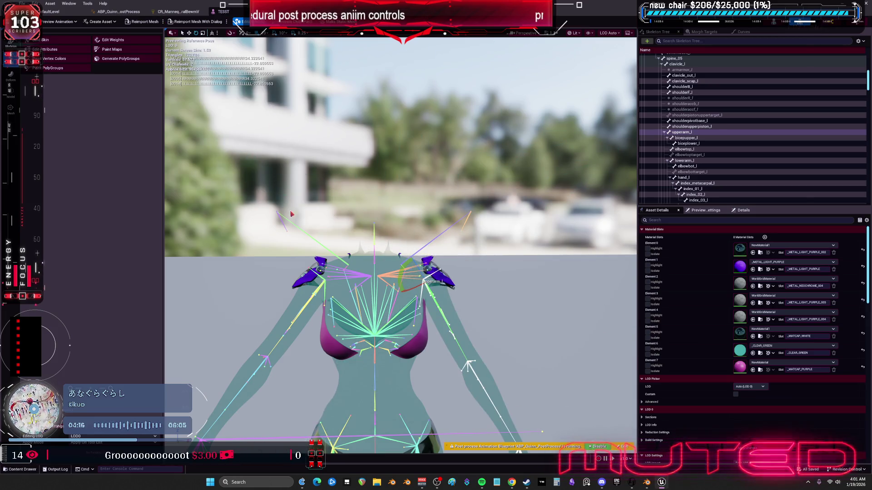
pyautogui.click(647, 483)
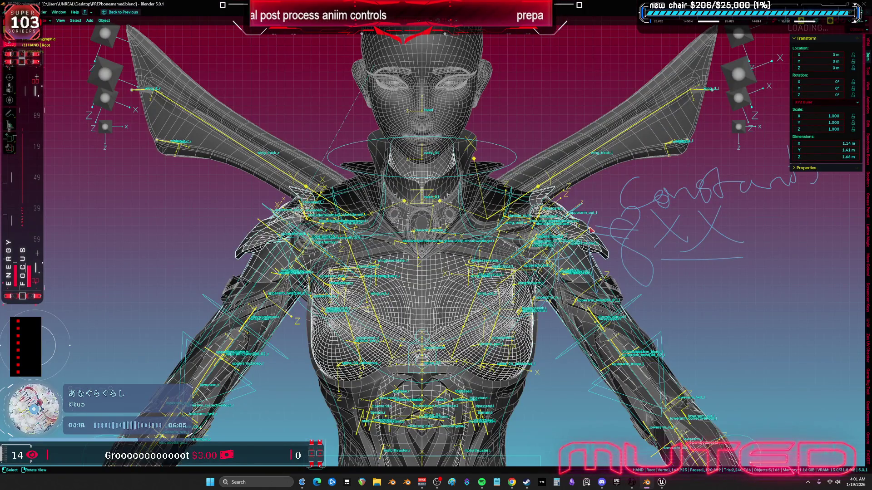
# Step: Select shoulderpivotbase.l in front view and adjust its Roll value in the N panel
pyautogui.moveTo(590, 230); pyautogui.dragTo(540, 237)
pyautogui.click(538, 237)
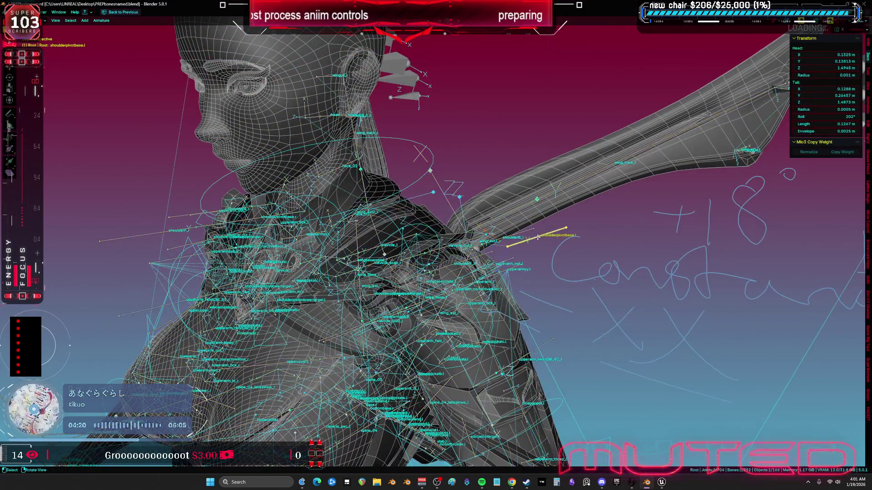
pyautogui.press('KP_1')
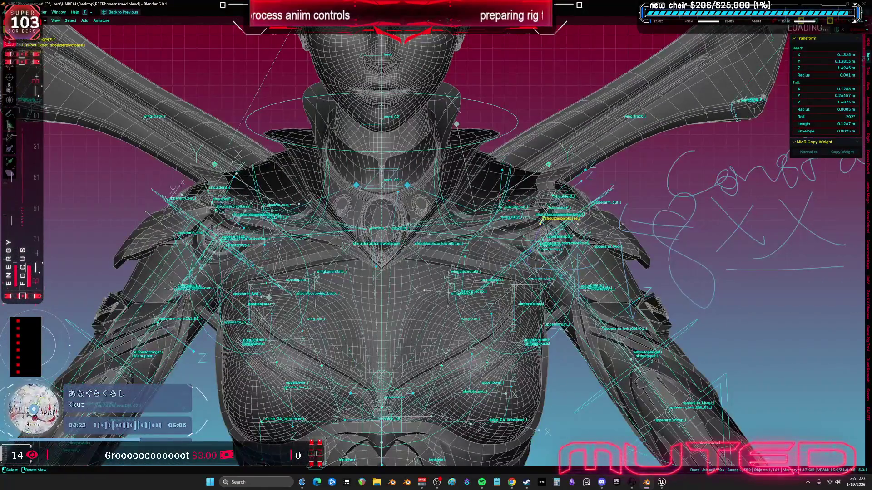
pyautogui.press('KP_Decimal')
pyautogui.moveTo(819, 117); pyautogui.dragTo(822, 116)
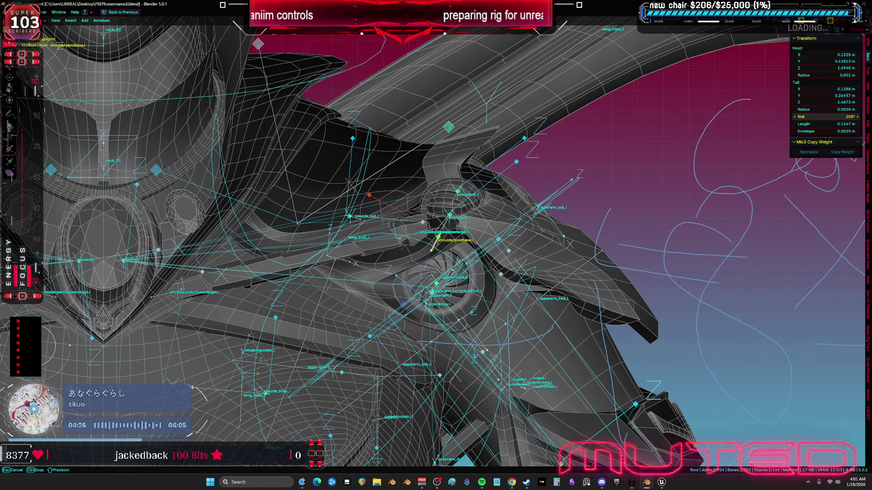
pyautogui.moveTo(823, 117); pyautogui.dragTo(823, 117)
# Step: In Object Mode, select the body mesh, Cube.003, Cube.008 and the armature together
pyautogui.press('Tab')
pyautogui.press('KP_Decimal')
pyautogui.moveTo(544, 205); pyautogui.dragTo(488, 293)
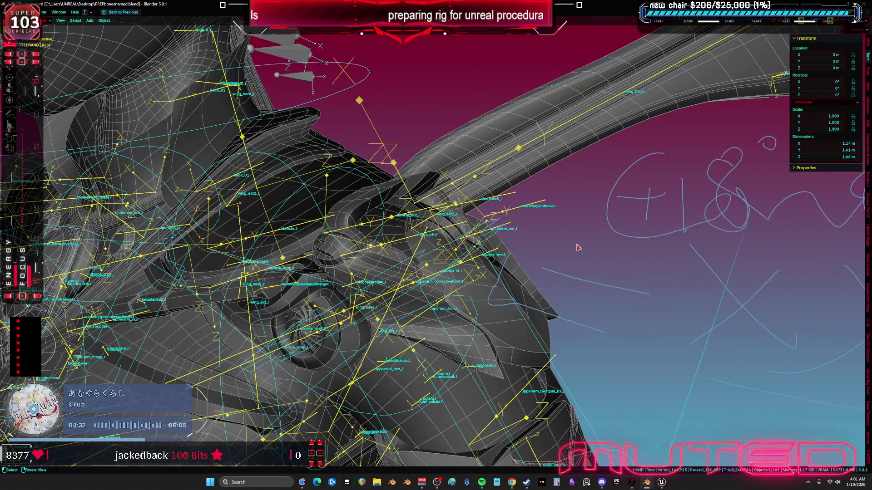
pyautogui.keyDown('shift'); pyautogui.click(499, 351); pyautogui.keyUp('shift')
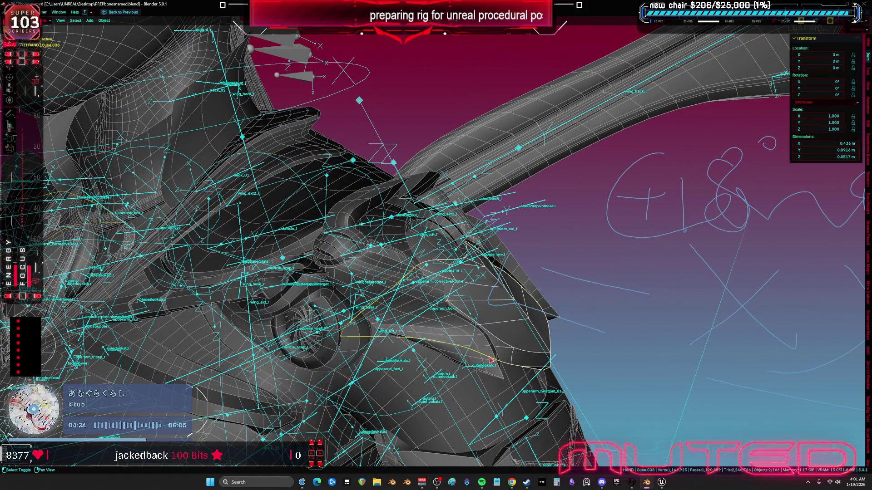
pyautogui.keyDown('shift'); pyautogui.click(490, 360); pyautogui.keyUp('shift')
pyautogui.press('KP_1')
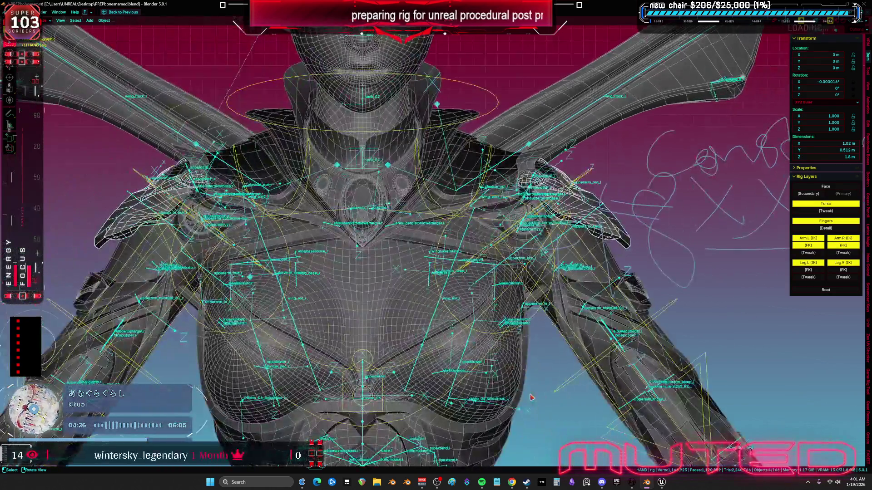
pyautogui.click(593, 278)
pyautogui.scroll(5, 586, 299)
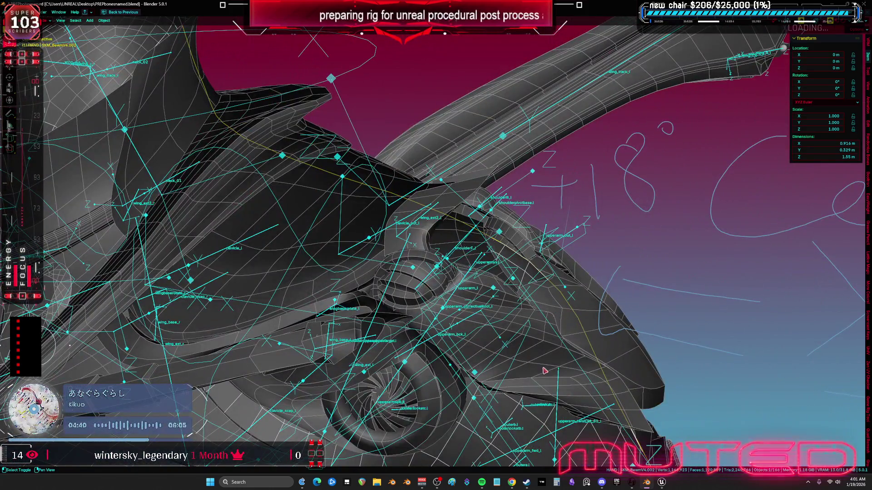
pyautogui.keyDown('shift'); pyautogui.click(602, 346); pyautogui.keyUp('shift')
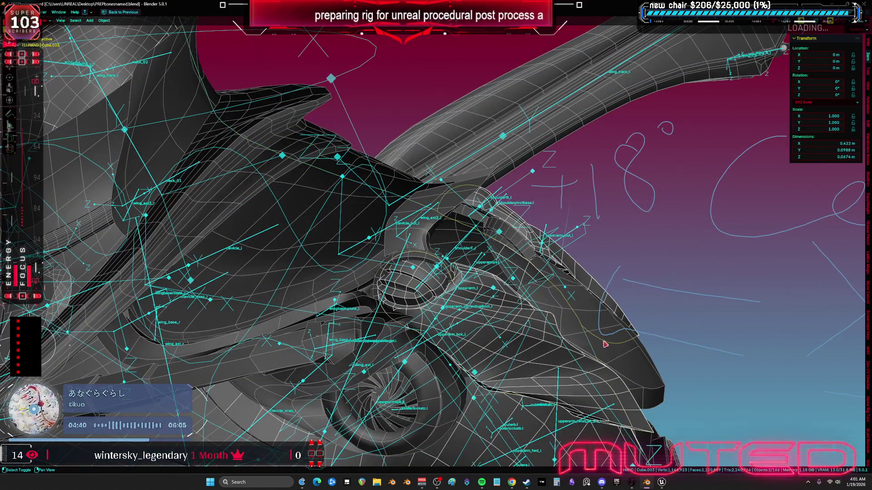
pyautogui.keyDown('shift'); pyautogui.click(634, 355); pyautogui.keyUp('shift')
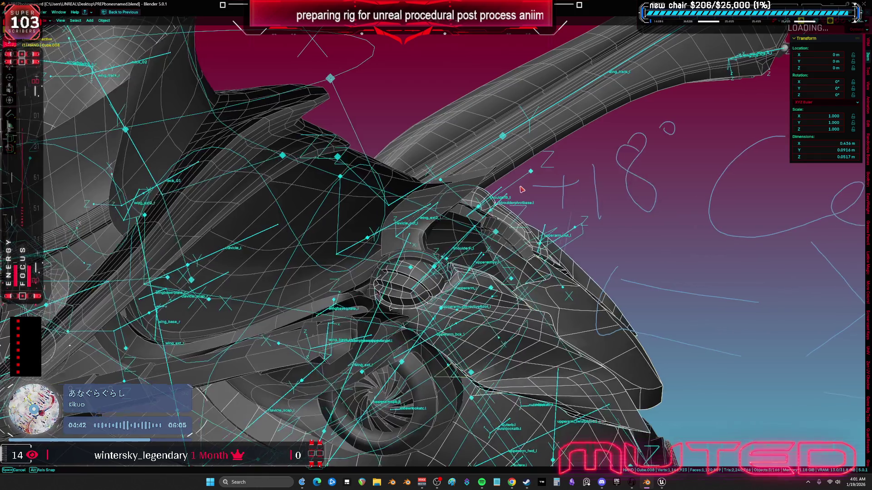
pyautogui.moveTo(522, 189); pyautogui.dragTo(505, 202)
pyautogui.keyDown('shift'); pyautogui.click(503, 203); pyautogui.keyUp('shift')
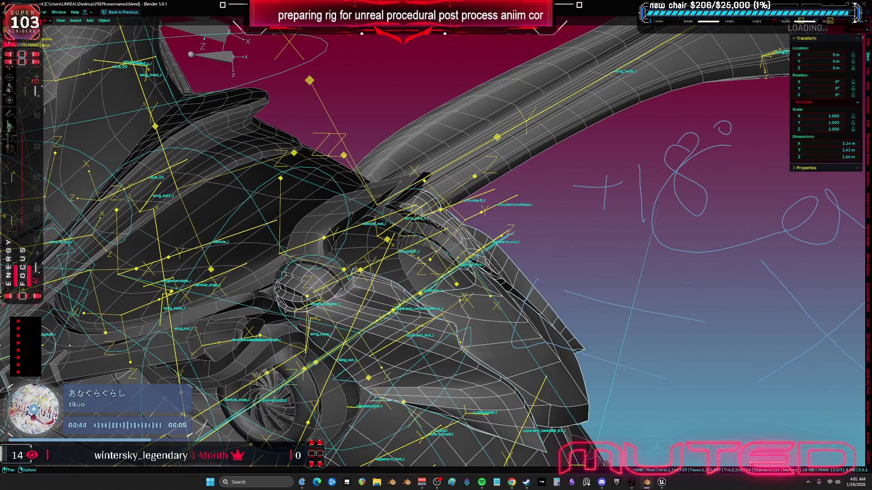
# Step: Export the selected objects as FBX and save the Blender file
pyautogui.click(14, 12)
pyautogui.moveTo(64, 112)
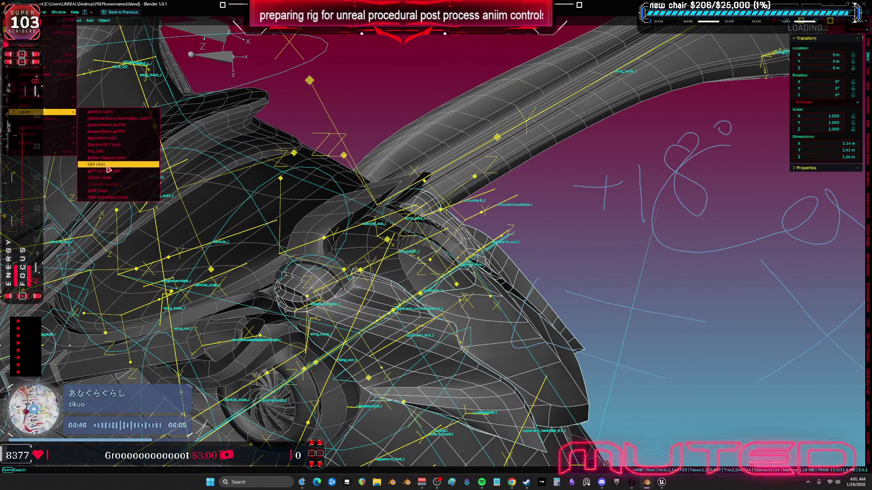
pyautogui.click(108, 164)
pyautogui.click(468, 334)
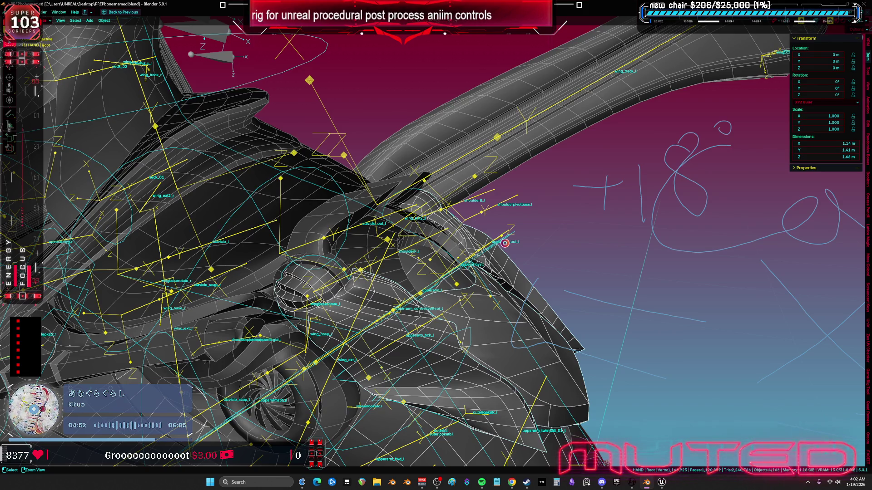
pyautogui.hotkey('ctrl', 's')
pyautogui.click(661, 485)
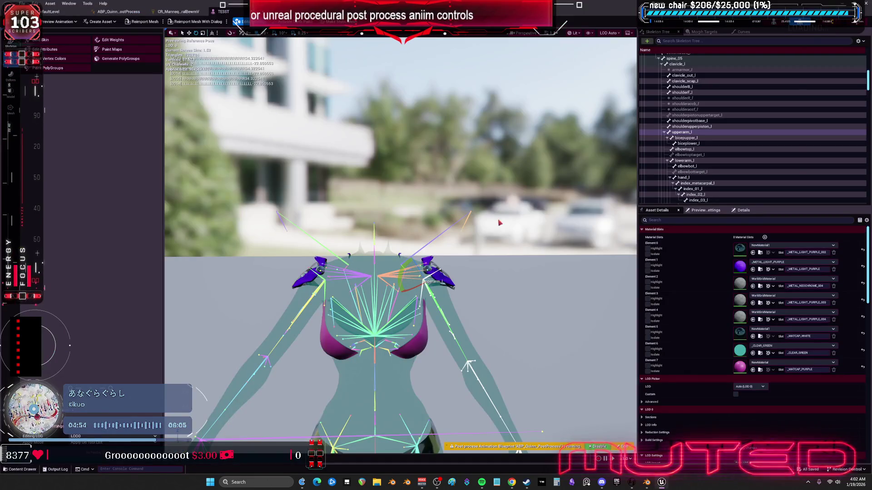
# Step: Reimport the TESST mesh from the new FBX and raise upperarm_l toward horizontal
pyautogui.click(57, 14)
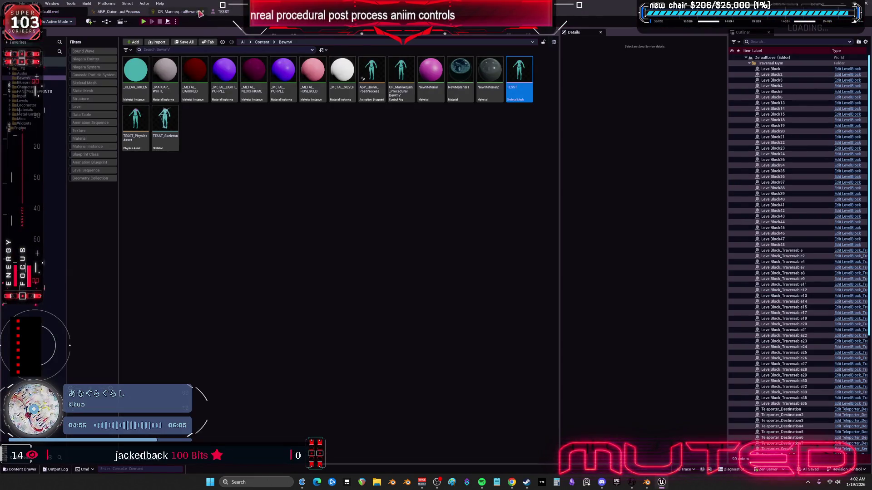
pyautogui.click(224, 10)
pyautogui.click(143, 21)
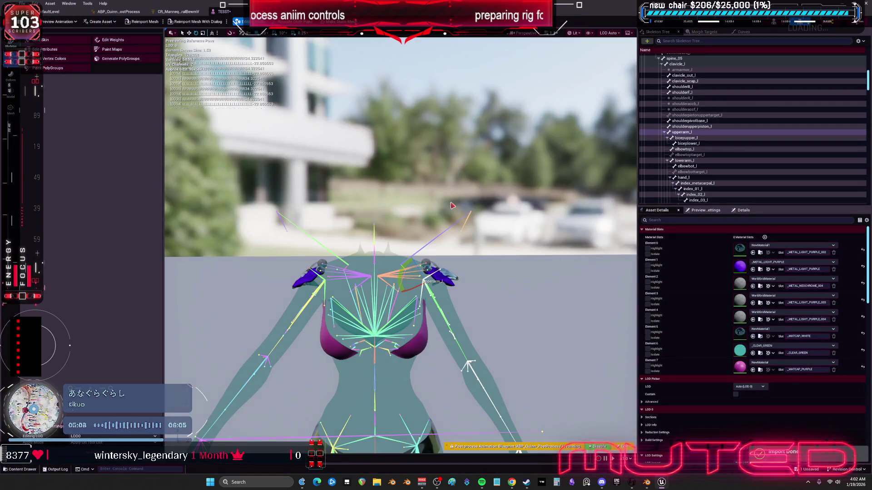
pyautogui.moveTo(436, 292)
pyautogui.mouseDown()
pyautogui.moveTo(454, 261)
pyautogui.moveTo(431, 309)
pyautogui.moveTo(434, 295)
pyautogui.moveTo(427, 299)
pyautogui.moveTo(445, 303)
pyautogui.moveTo(422, 308)
pyautogui.moveTo(409, 295)
pyautogui.moveTo(400, 308)
pyautogui.moveTo(440, 308)
pyautogui.moveTo(402, 211)
pyautogui.mouseUp()
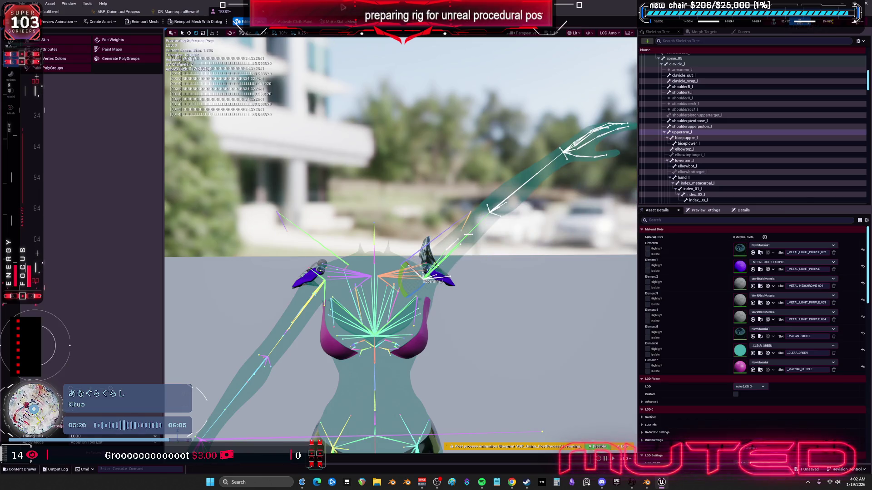
# Step: Pan the CR_Mannequin Forwards Solve graph to the Clamp, Set Rotation and Print nodes, then frame the left shoulder in TEST
pyautogui.click(119, 12)
pyautogui.click(177, 12)
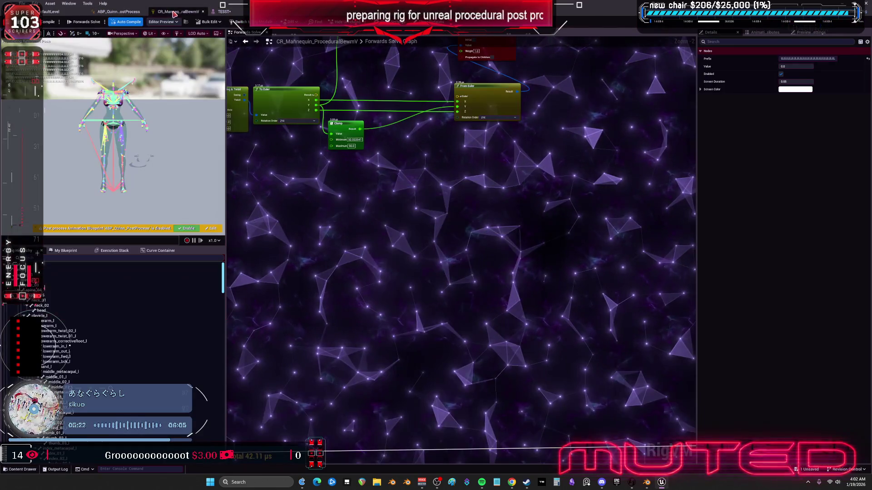
pyautogui.moveTo(388, 149); pyautogui.dragTo(474, 245)
pyautogui.moveTo(360, 155); pyautogui.dragTo(370, 163)
pyautogui.moveTo(370, 82)
pyautogui.mouseDown()
pyautogui.moveTo(408, 142)
pyautogui.moveTo(404, 201)
pyautogui.mouseUp()
pyautogui.moveTo(497, 137); pyautogui.dragTo(486, 195)
pyautogui.scroll(2, 497, 144)
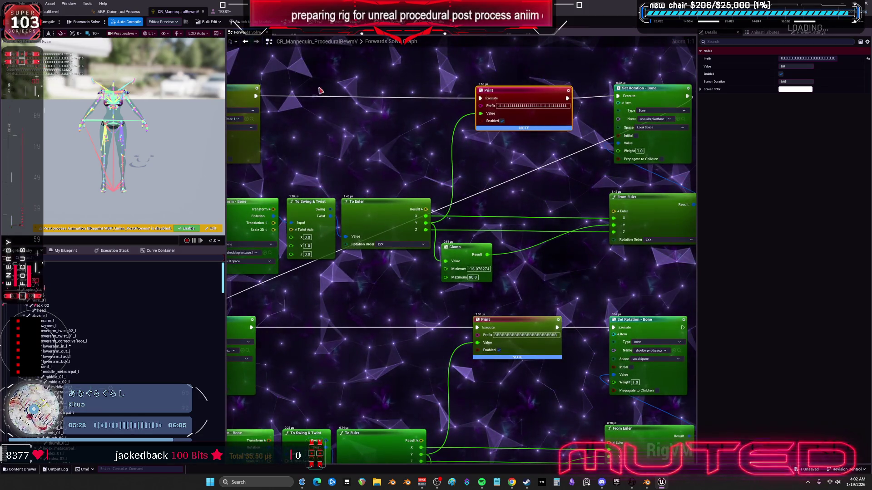
pyautogui.click(222, 12)
pyautogui.press('f')
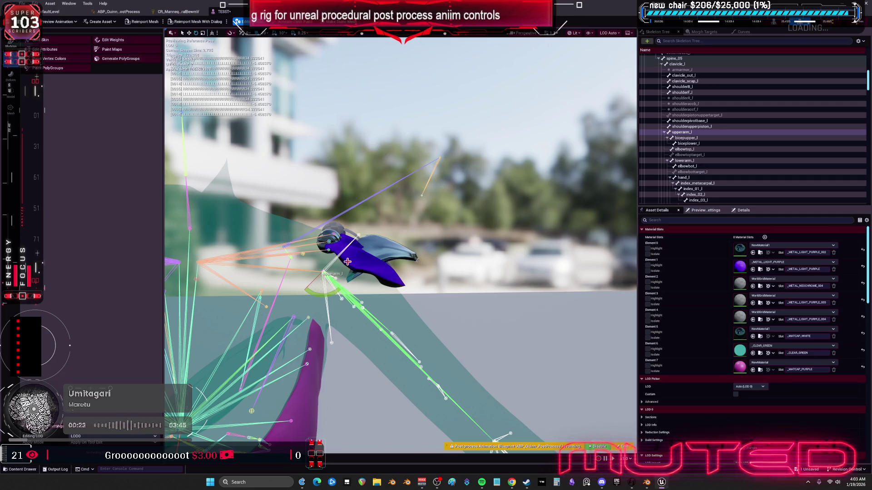
# Step: Swing the left arm down to test the pad, then close and reopen the TESST mesh
pyautogui.moveTo(331, 298)
pyautogui.mouseDown()
pyautogui.moveTo(283, 313)
pyautogui.moveTo(342, 261)
pyautogui.moveTo(337, 249)
pyautogui.moveTo(349, 291)
pyautogui.moveTo(330, 307)
pyautogui.mouseUp()
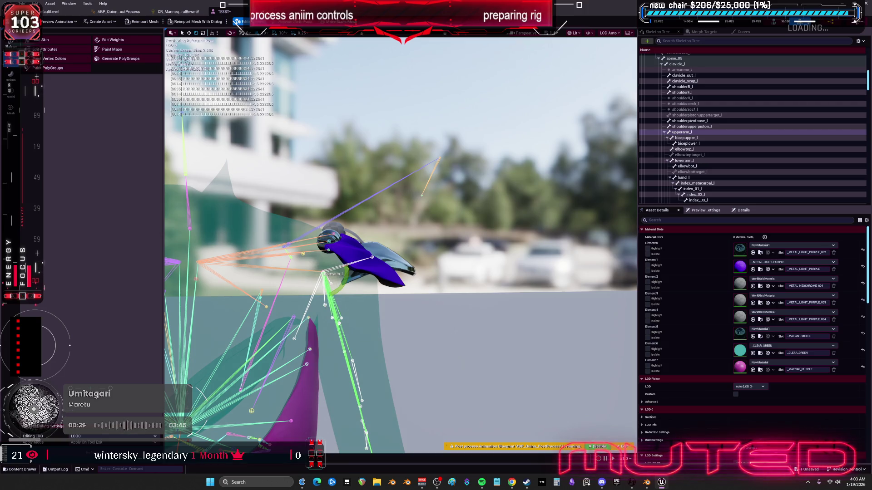
pyautogui.click(232, 11)
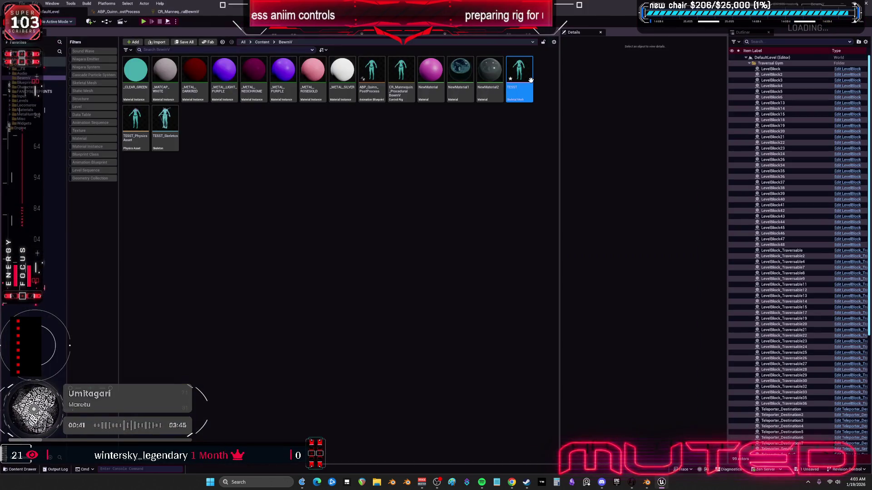
pyautogui.doubleClick(531, 80)
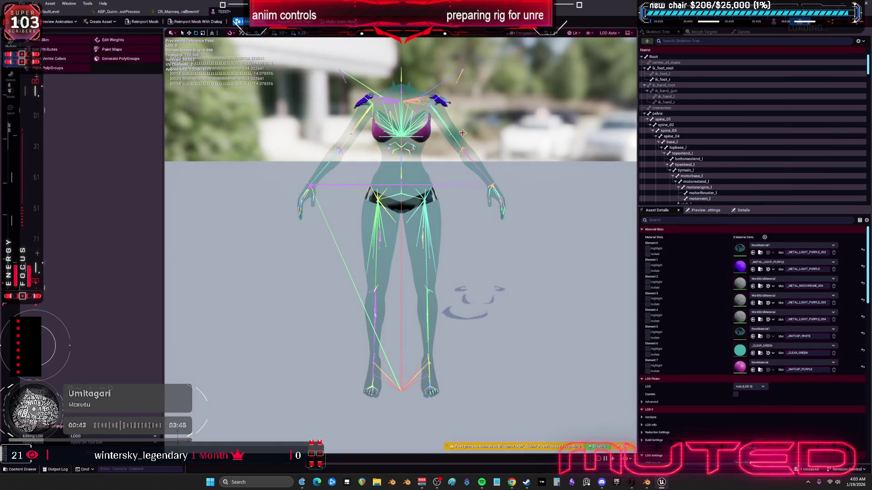
pyautogui.scroll(10, 456, 130)
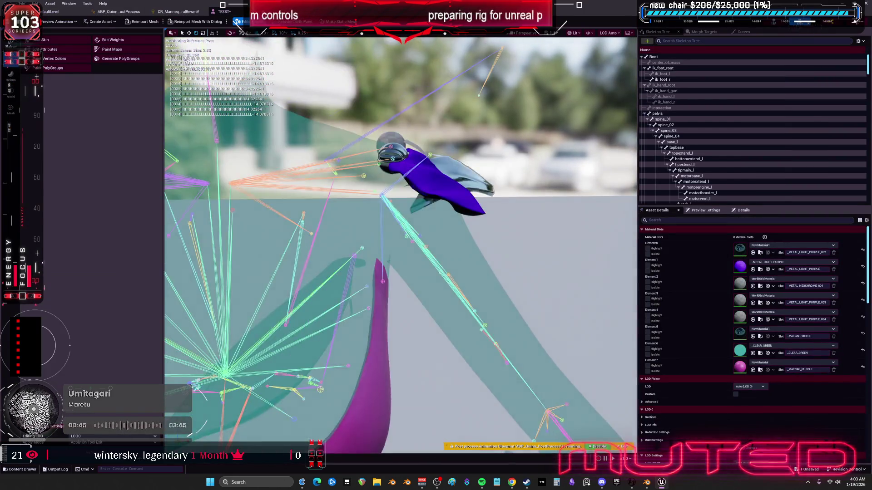
# Step: Rotate upperarm_l by about -4.57 degrees with the E gizmo and close the TESST editor
pyautogui.click(403, 343)
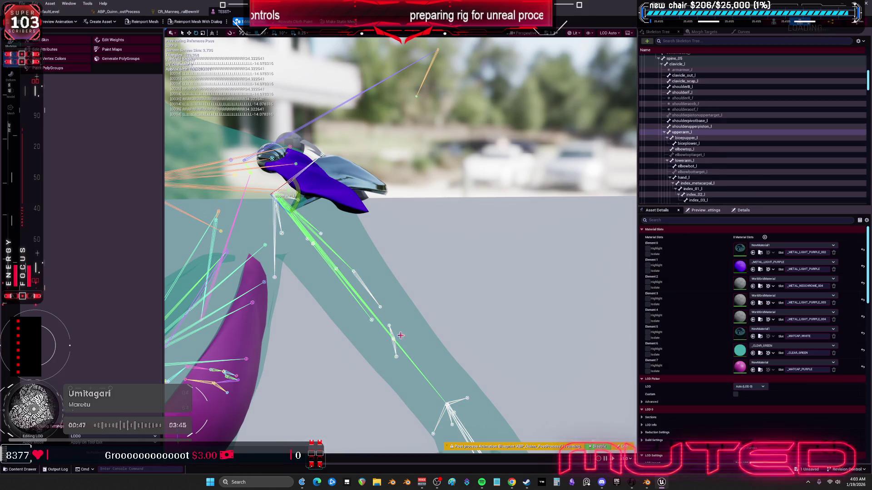
pyautogui.press('e')
pyautogui.moveTo(296, 184)
pyautogui.mouseDown()
pyautogui.moveTo(290, 191)
pyautogui.moveTo(296, 185)
pyautogui.mouseUp()
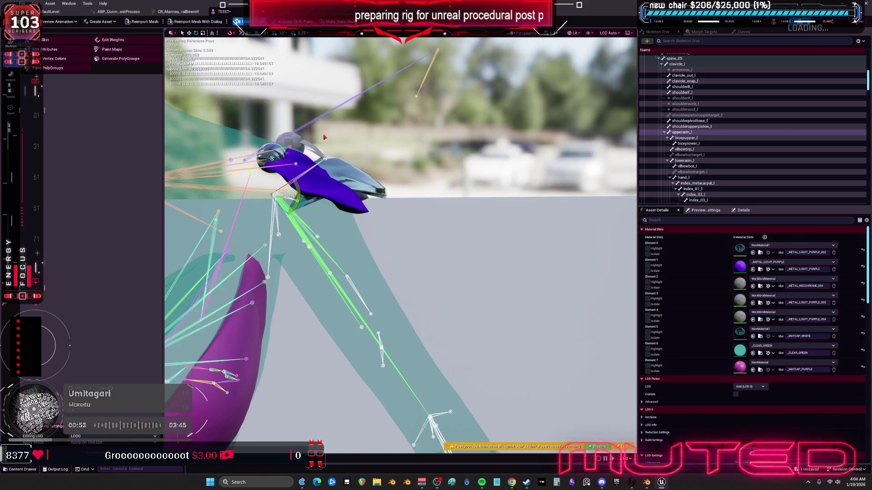
pyautogui.click(264, 12)
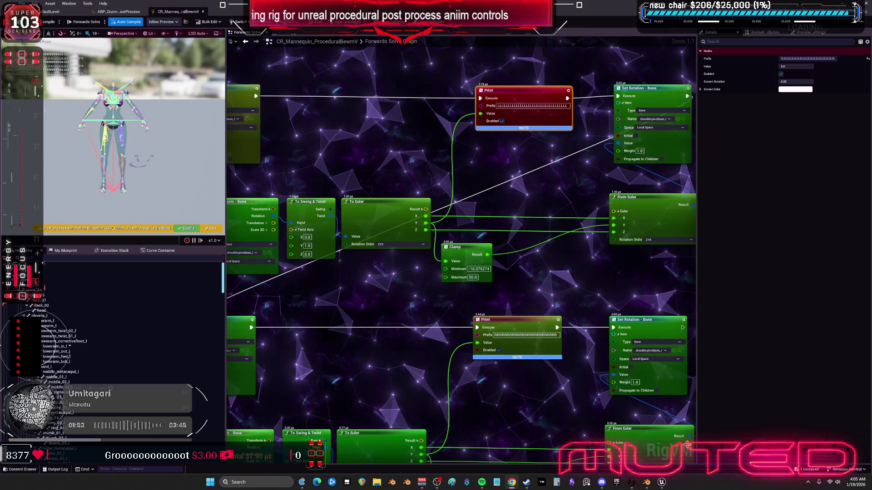
# Step: Glance at the PREPbonesnamed Blender file, then reopen TESST from the Content Browser zoomed on the shoulder
pyautogui.moveTo(663, 482)
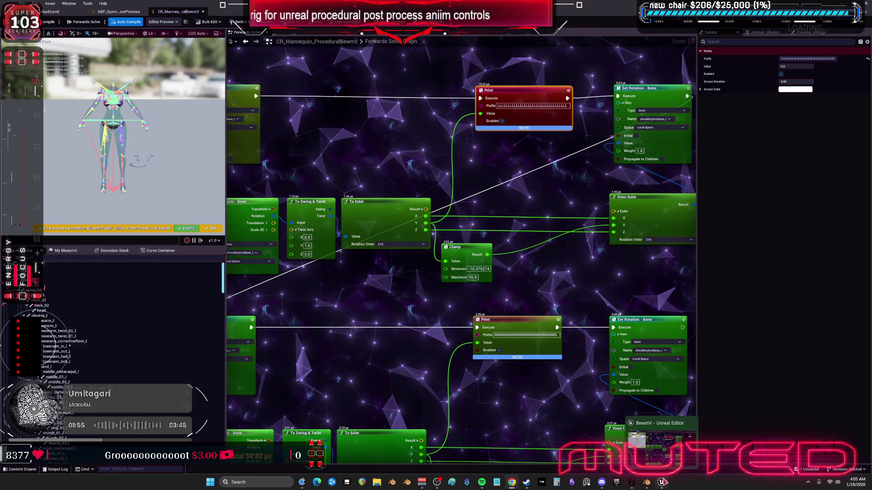
pyautogui.click(645, 485)
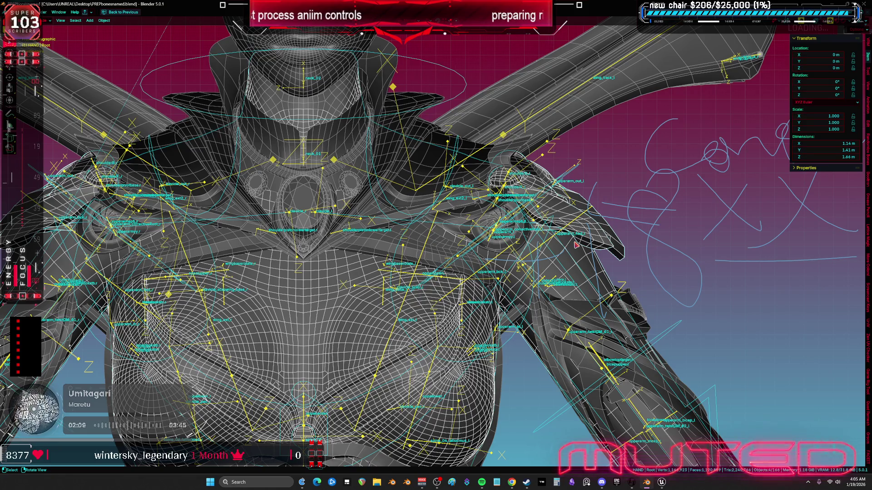
pyautogui.hotkey('alt', 'Tab')
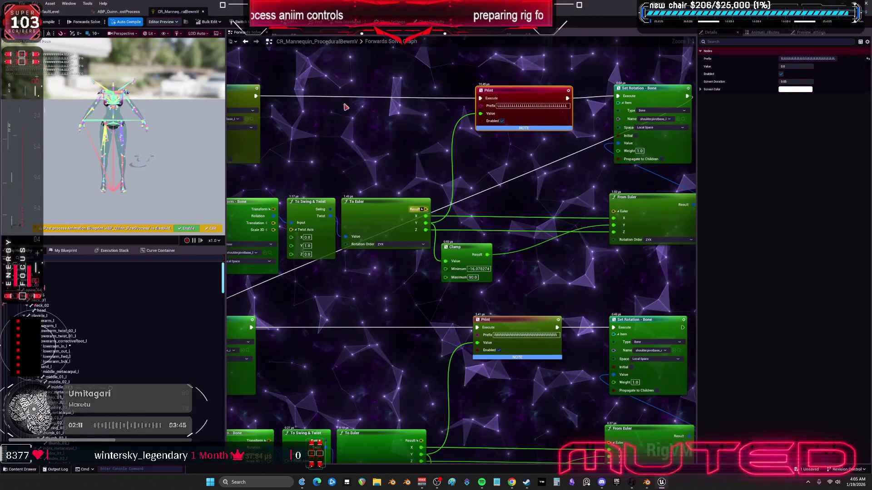
pyautogui.click(57, 11)
pyautogui.doubleClick(519, 91)
pyautogui.scroll(10, 503, 152)
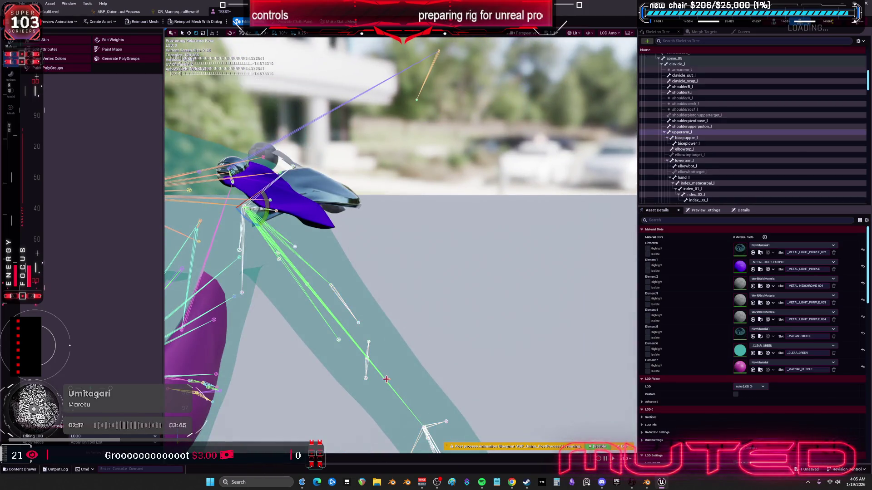
# Step: Rotate upperarm_l upward in Unreal to test the shoulder pad, then bring up Blender's Add menu
pyautogui.click(273, 199)
pyautogui.moveTo(271, 218); pyautogui.dragTo(261, 226)
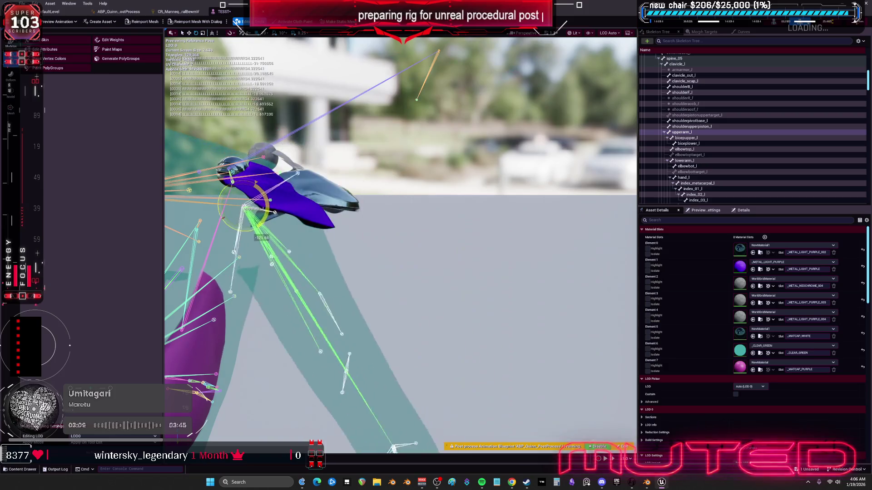
pyautogui.click(648, 483)
pyautogui.scroll(4, 438, 209)
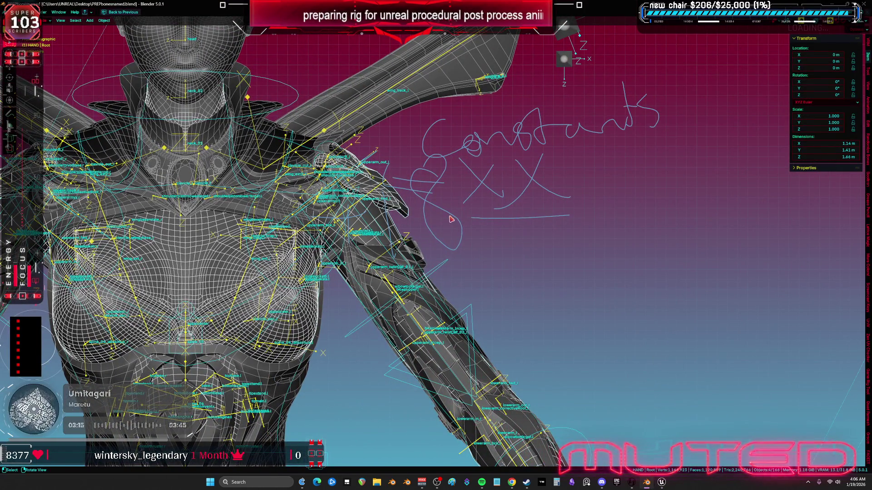
pyautogui.hotkey('shift', 'a')
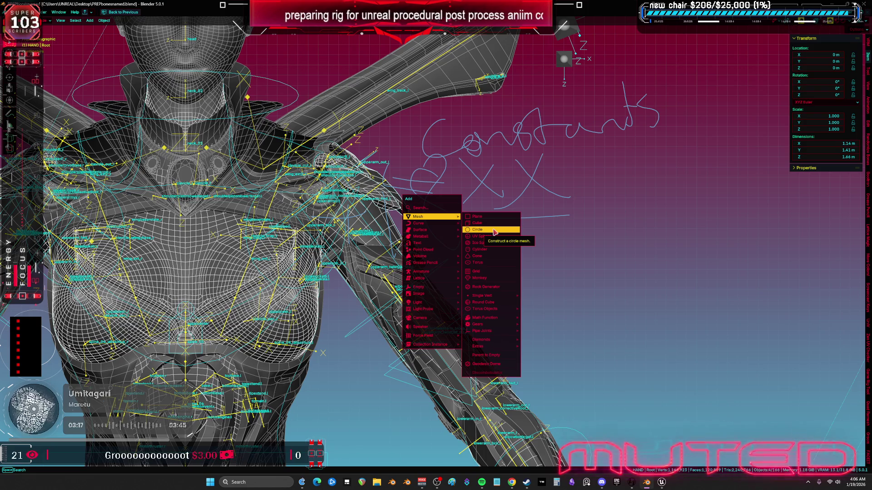
# Step: Add a circle mesh and raise it along Z in the front view
pyautogui.click(495, 232)
pyautogui.press('g')
pyautogui.click(597, 300)
pyautogui.scroll(-2, 597, 299)
pyautogui.scroll(-5, 598, 299)
pyautogui.press('g')
pyautogui.press('z')
pyautogui.press('z')
pyautogui.click(658, 238)
pyautogui.press('KP_1')
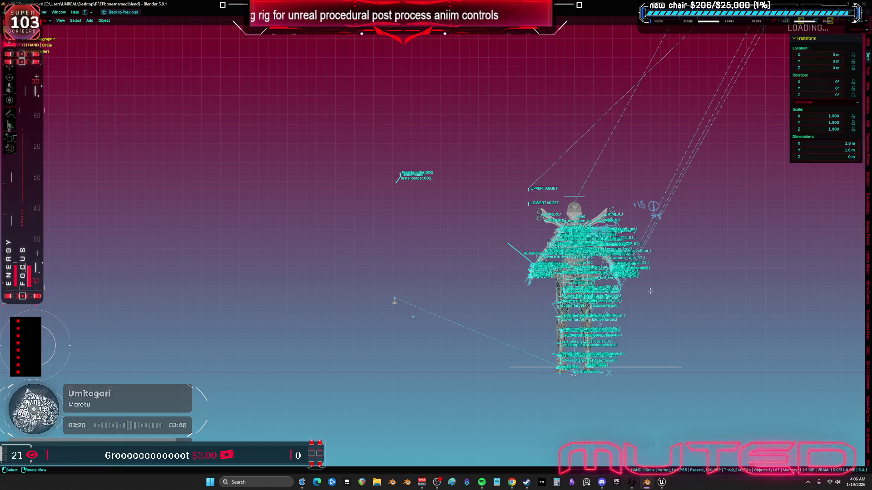
pyautogui.press('1')
pyautogui.press('g')
pyautogui.press('z')
pyautogui.scroll(3, 539, 165)
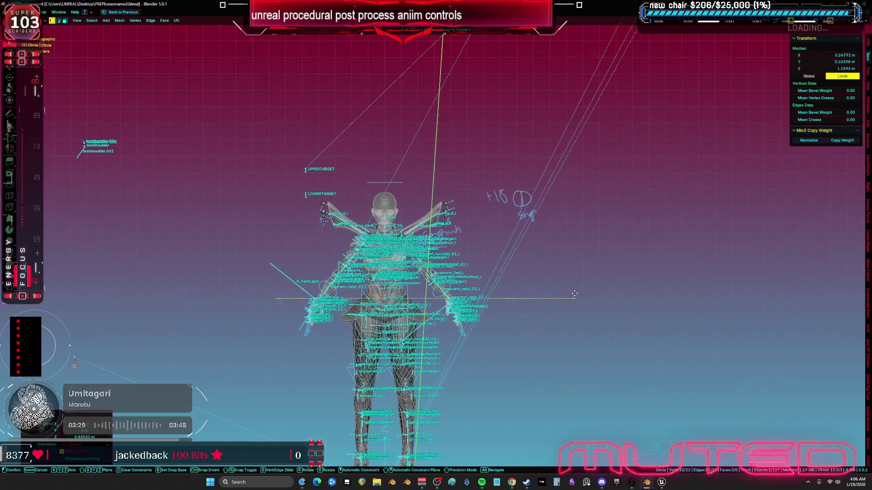
pyautogui.press('z')
pyautogui.click(538, 165)
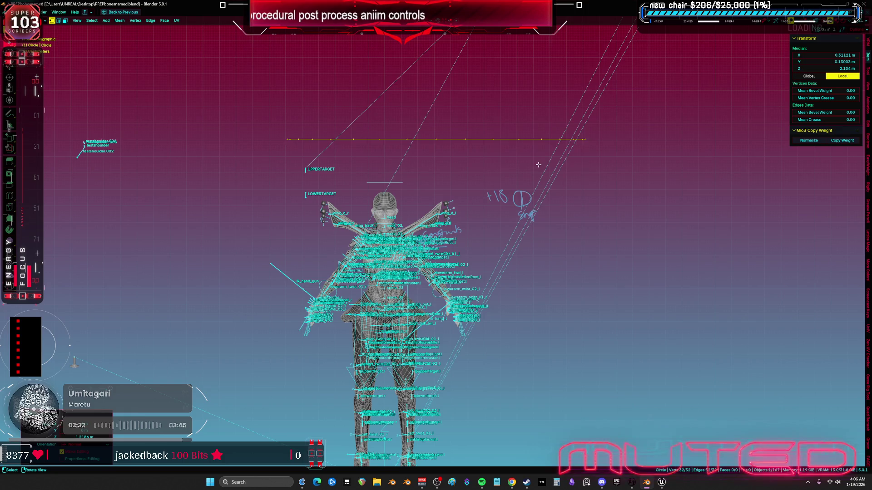
# Step: Rotate the circle 90° about Z and 90° about X so it faces front
pyautogui.write('rz90')
pyautogui.press('Return')
pyautogui.write('rx90')
pyautogui.press('Return')
# Step: Move the circle beside the rig, scale it down, and frame it in view
pyautogui.press('g')
pyautogui.click(685, 274)
pyautogui.press('g')
pyautogui.scroll(2, 603, 236)
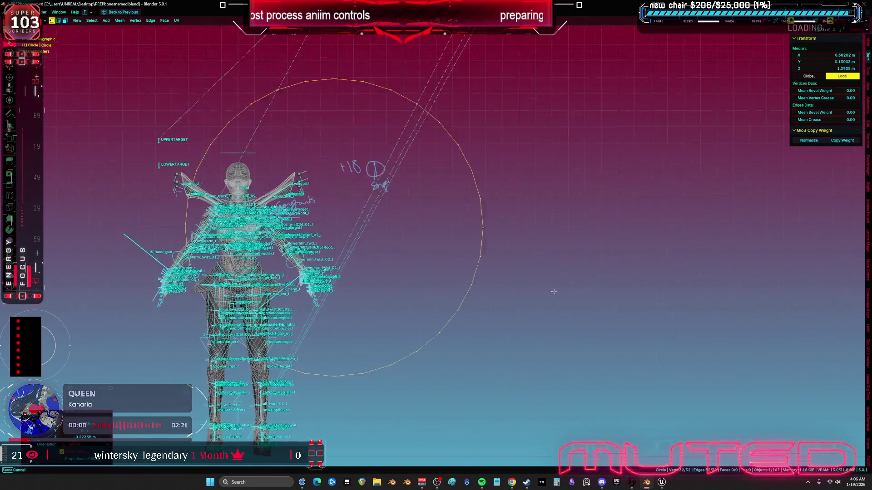
pyautogui.click(533, 265)
pyautogui.press('s')
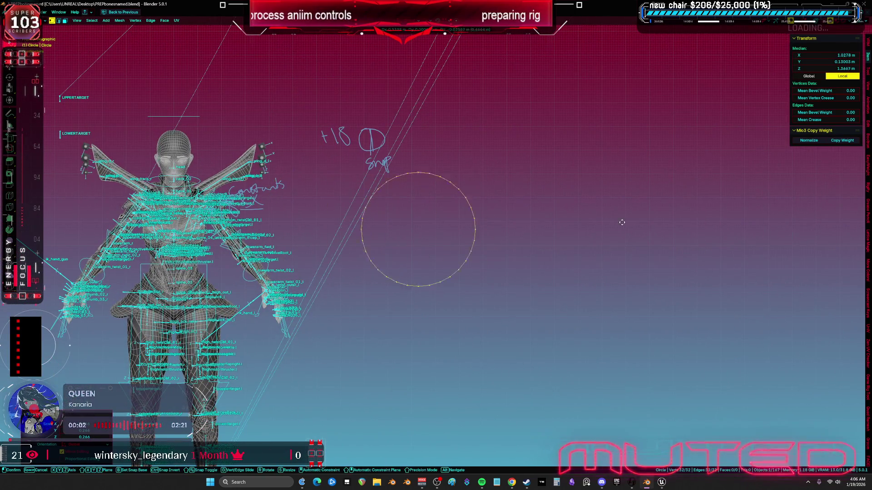
pyautogui.click(532, 233)
pyautogui.press('KP_Decimal')
# Step: Fill the circle with a face, then try Triangulate Faces and undo it
pyautogui.press('f')
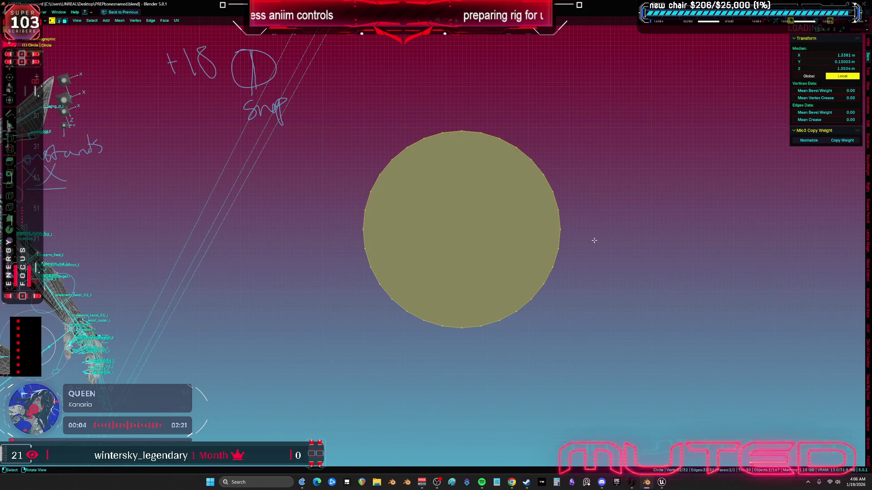
pyautogui.rightClick(483, 211)
pyautogui.press('F3')
pyautogui.write('tri')
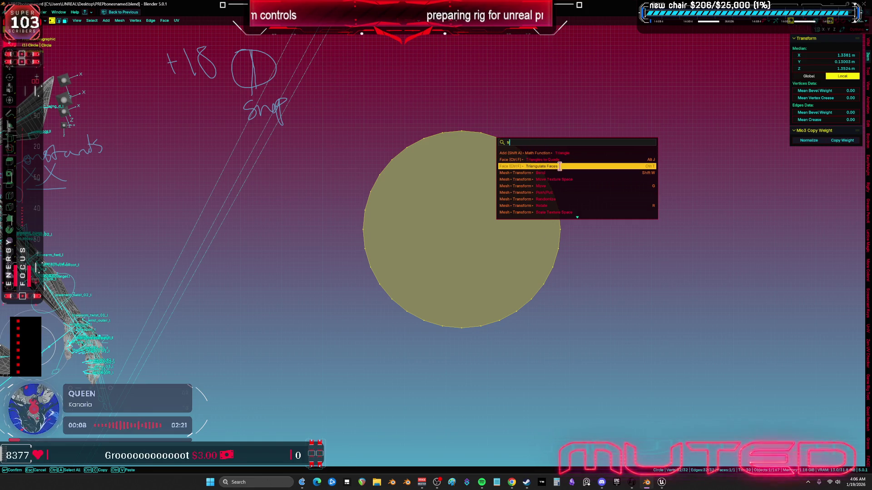
pyautogui.click(557, 166)
pyautogui.hotkey('ctrl', 'z')
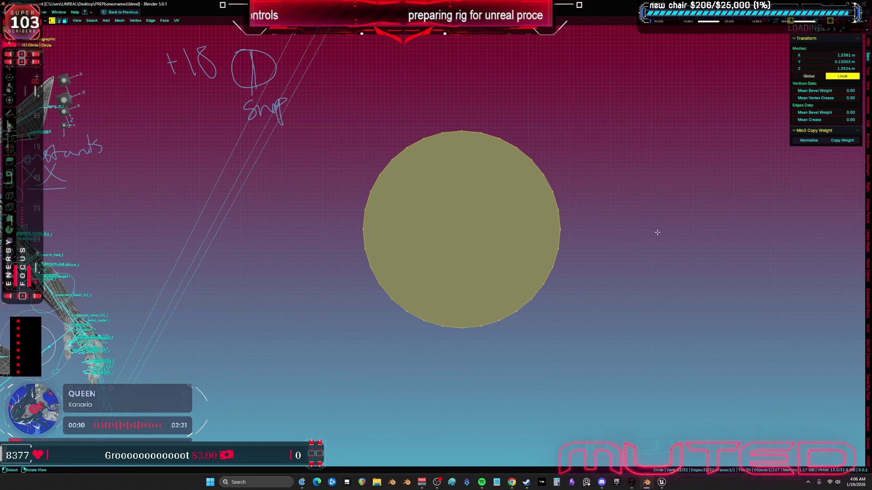
# Step: Scale the face to 0.512, extrude it, and shrink the centre nearly to a point, forming wedges
pyautogui.press('i')
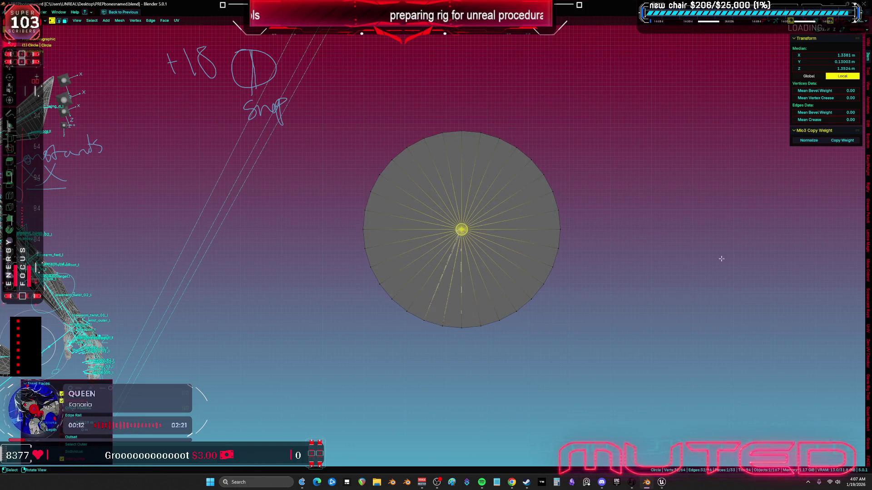
pyautogui.rightClick(589, 269)
pyautogui.press('s')
pyautogui.click(589, 265)
pyautogui.press('e')
pyautogui.press('s')
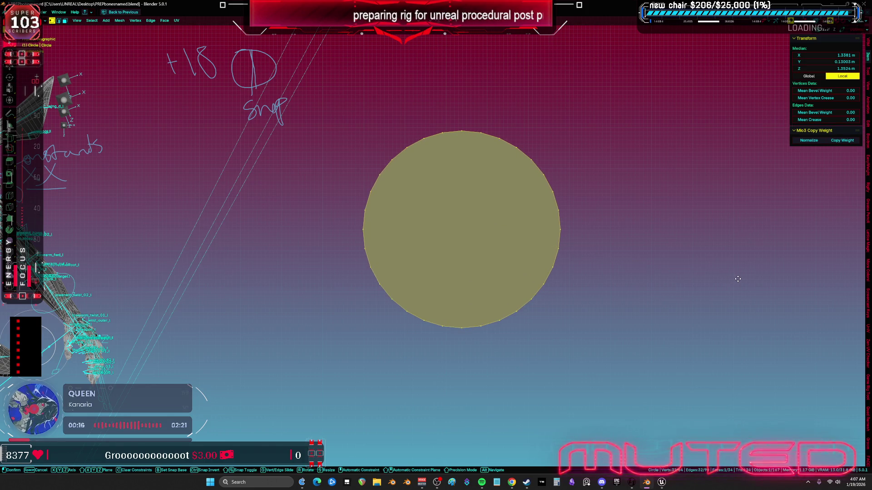
pyautogui.click(748, 281)
pyautogui.press('s')
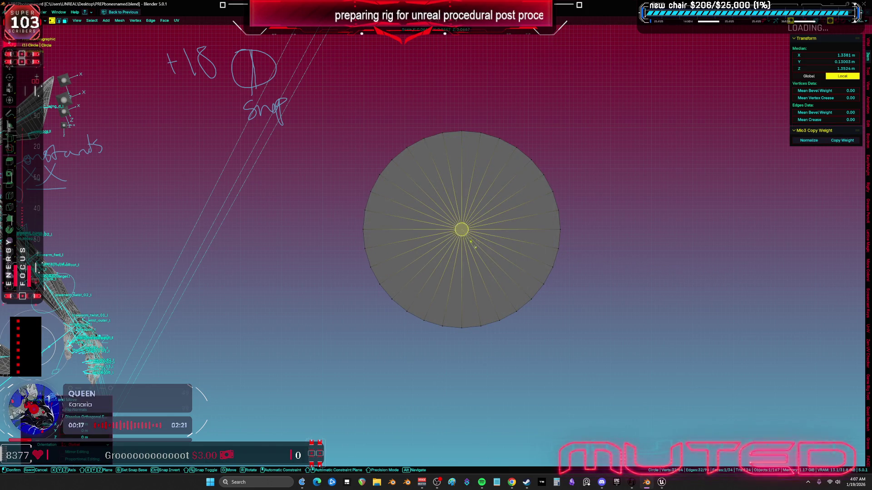
pyautogui.click(470, 245)
pyautogui.scroll(2, 470, 244)
# Step: Select a quarter of the wedge faces starting from the top wedge
pyautogui.press('a')
pyautogui.scroll(1, 470, 244)
pyautogui.hotkey('alt', 'a')
pyautogui.click(467, 107)
pyautogui.keyDown('ctrl'); pyautogui.click(578, 211); pyautogui.keyUp('ctrl')
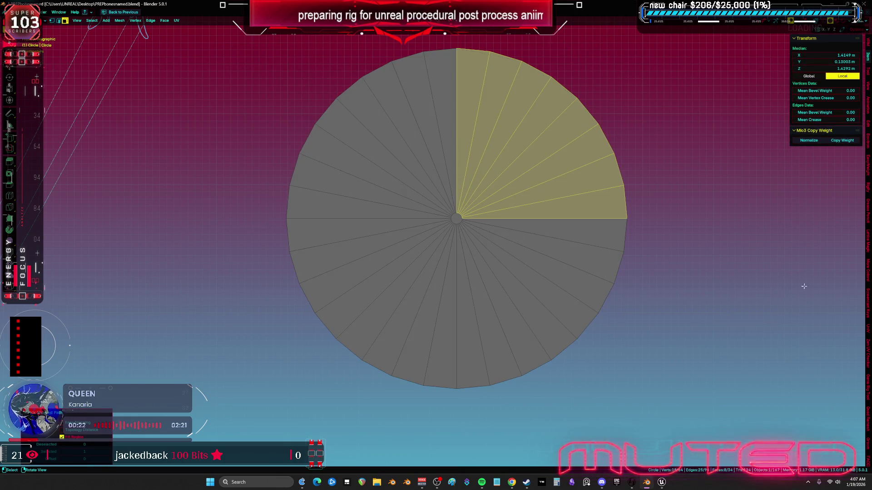
pyautogui.moveTo(793, 285); pyautogui.dragTo(742, 306)
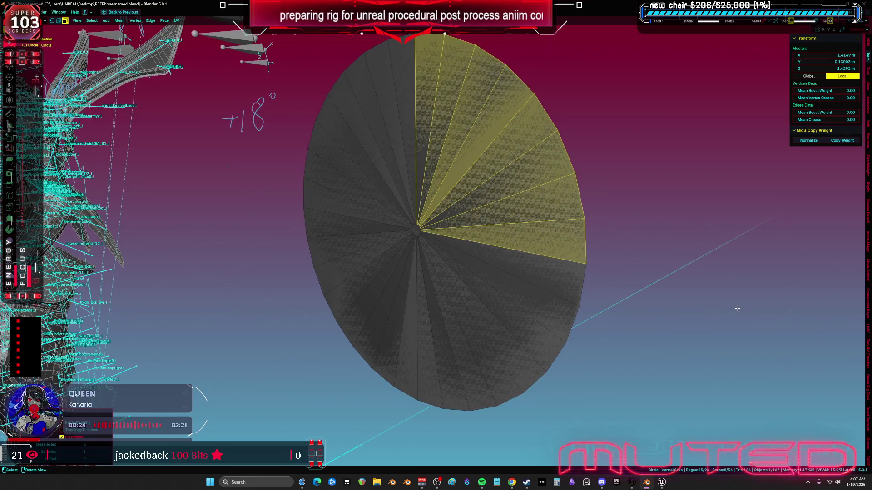
# Step: Test offsetting the wedges along Y and insetting them, undo both, and return to Object Mode
pyautogui.press('g')
pyautogui.press('y')
pyautogui.click(740, 309)
pyautogui.press('KP_1')
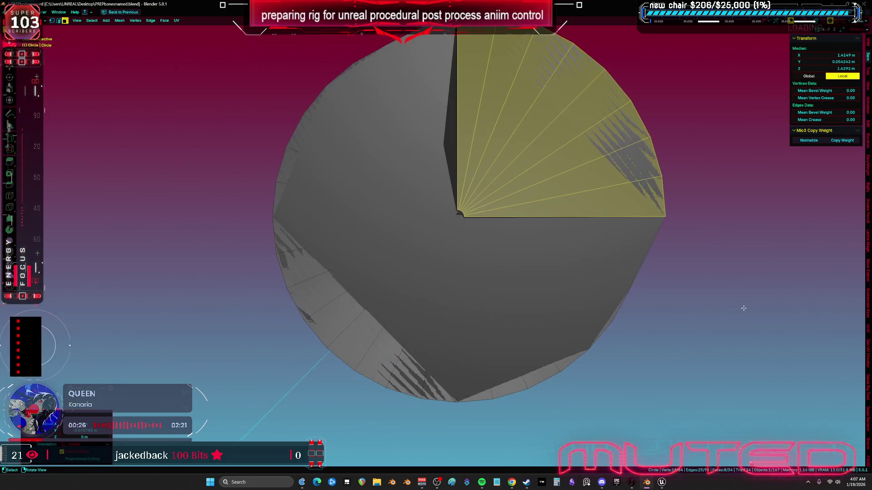
pyautogui.hotkey('ctrl', 'z')
pyautogui.press('KP_1')
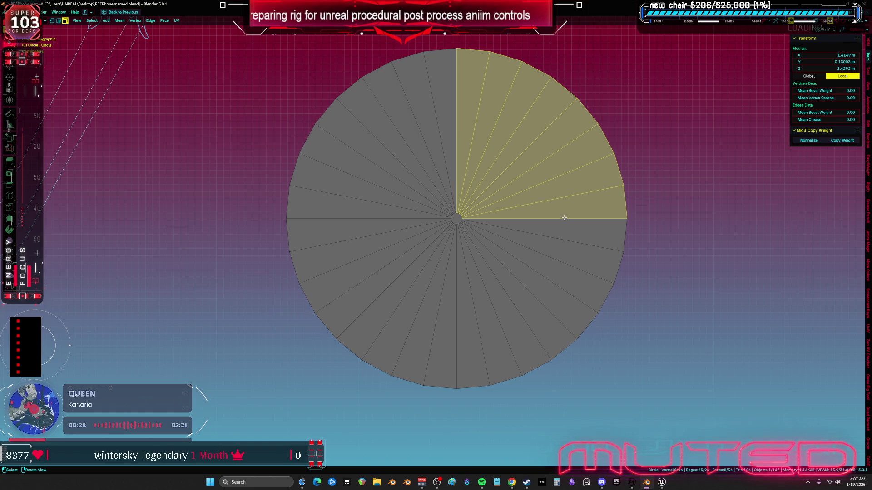
pyautogui.press('i')
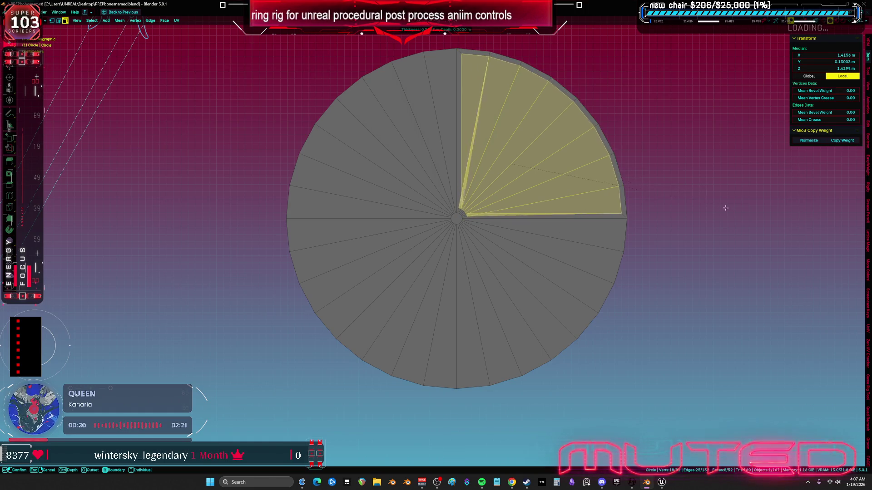
pyautogui.press('Escape')
pyautogui.scroll(-3, 736, 218)
pyautogui.press('Tab')
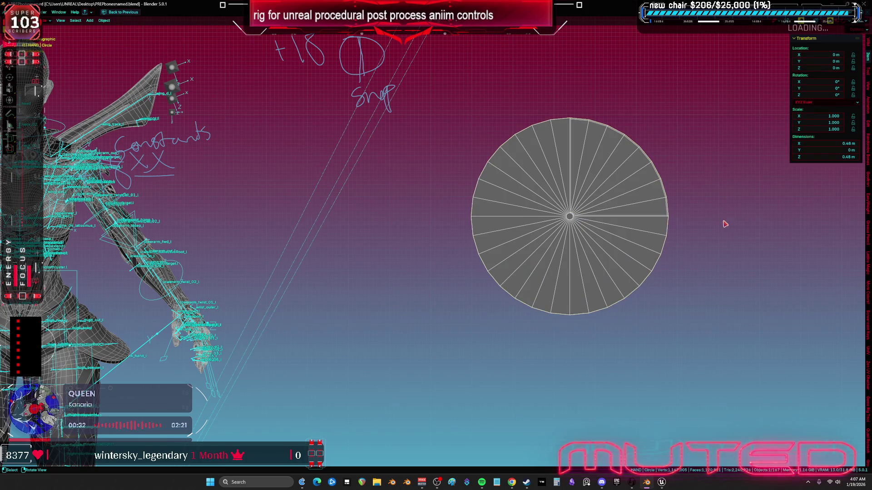
# Step: Delete the six upper-right wedge faces, leaving a three-quarter pie
pyautogui.press('Tab')
pyautogui.press('a')
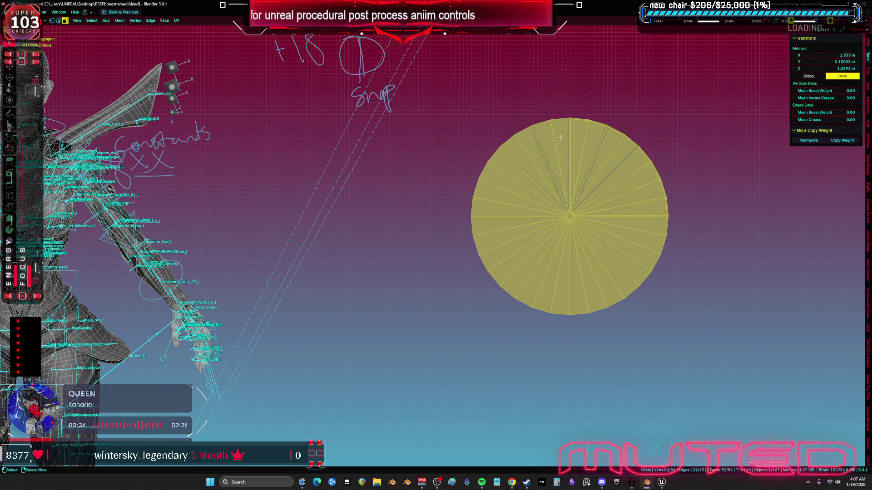
pyautogui.click(580, 126)
pyautogui.moveTo(579, 108)
pyautogui.mouseDown()
pyautogui.moveTo(596, 194)
pyautogui.moveTo(675, 200)
pyautogui.mouseUp()
pyautogui.scroll(1, 674, 203)
pyautogui.scroll(2, 674, 202)
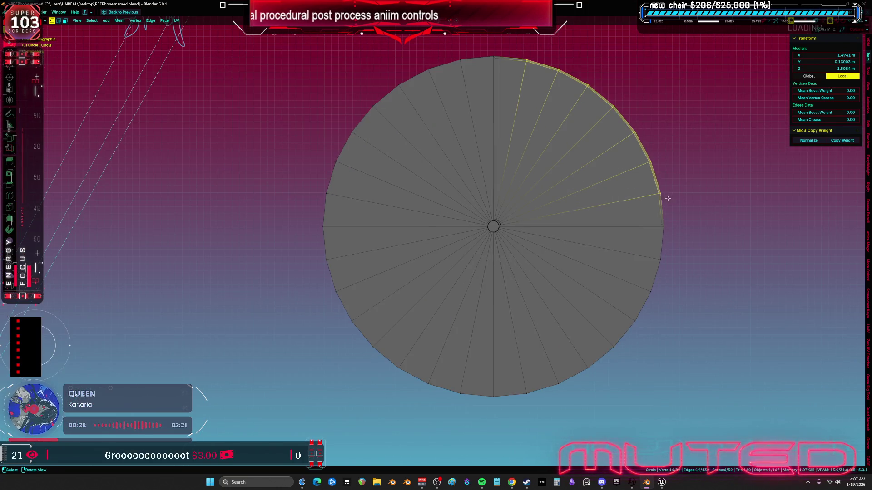
pyautogui.press('x')
pyautogui.click(627, 141)
# Step: Exit local view and move the pie over the rig's chest
pyautogui.press('a')
pyautogui.press('KP_Divide')
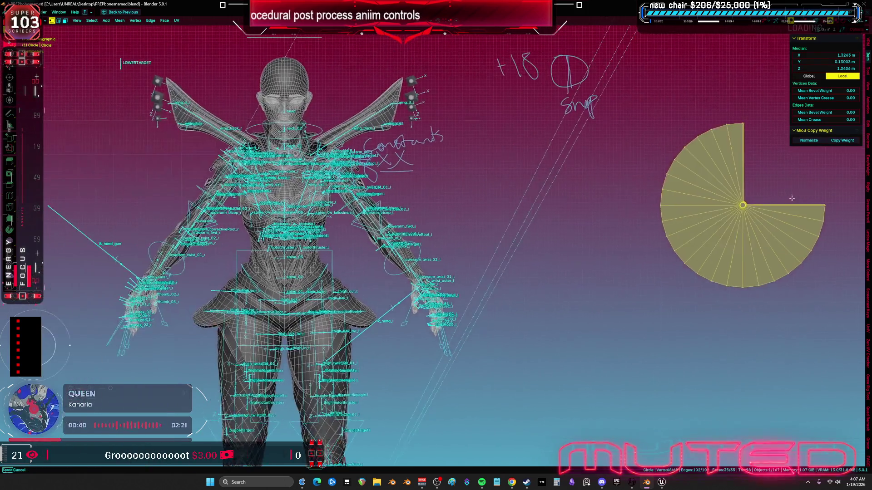
pyautogui.press('g')
pyautogui.click(444, 185)
pyautogui.moveTo(444, 185)
pyautogui.mouseDown()
pyautogui.moveTo(678, 201)
pyautogui.moveTo(540, 284)
pyautogui.mouseUp()
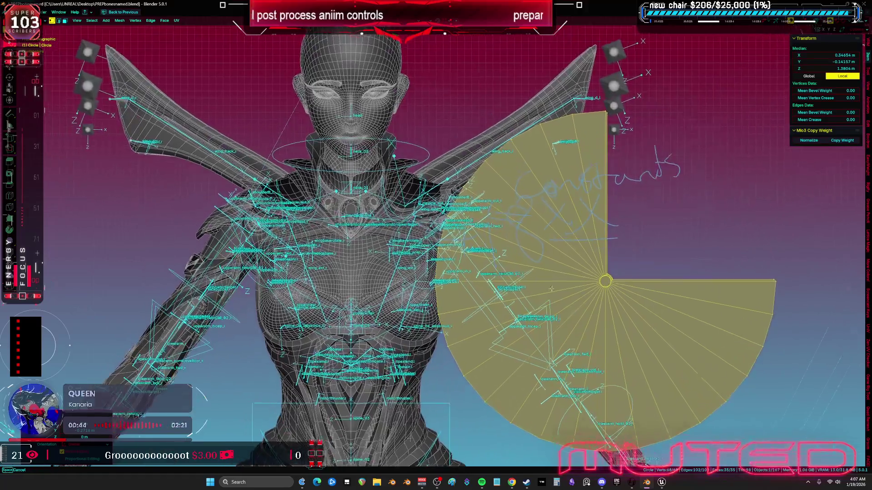
pyautogui.press('g')
pyautogui.scroll(3, 540, 283)
pyautogui.scroll(-5, 635, 254)
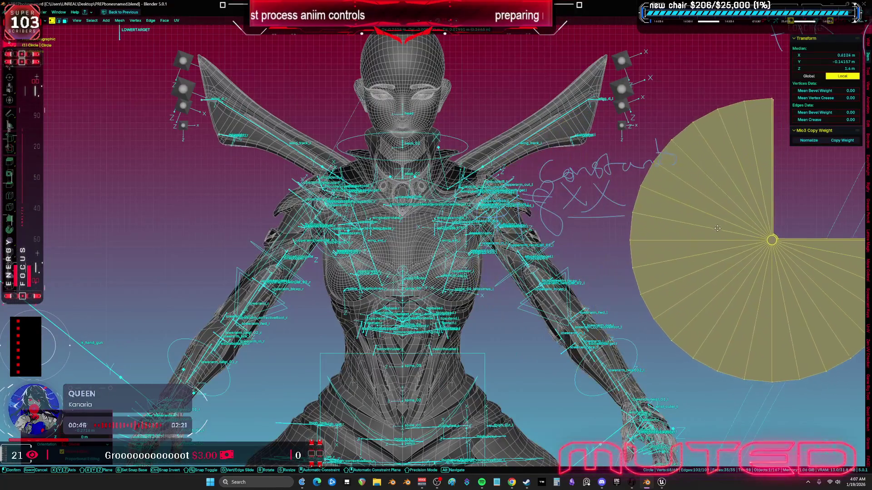
pyautogui.click(436, 188)
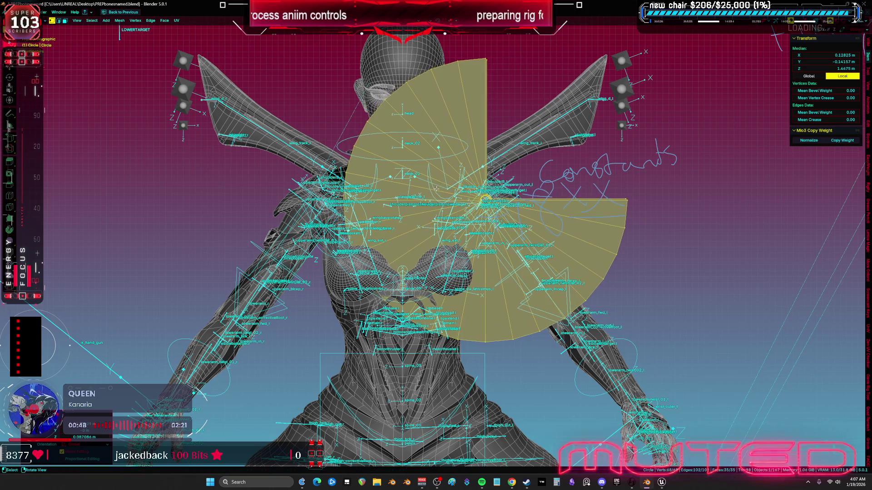
# Step: Slide the pie along X to 0.7677 m and centre the view on it
pyautogui.scroll(4, 436, 189)
pyautogui.scroll(-2, 629, 143)
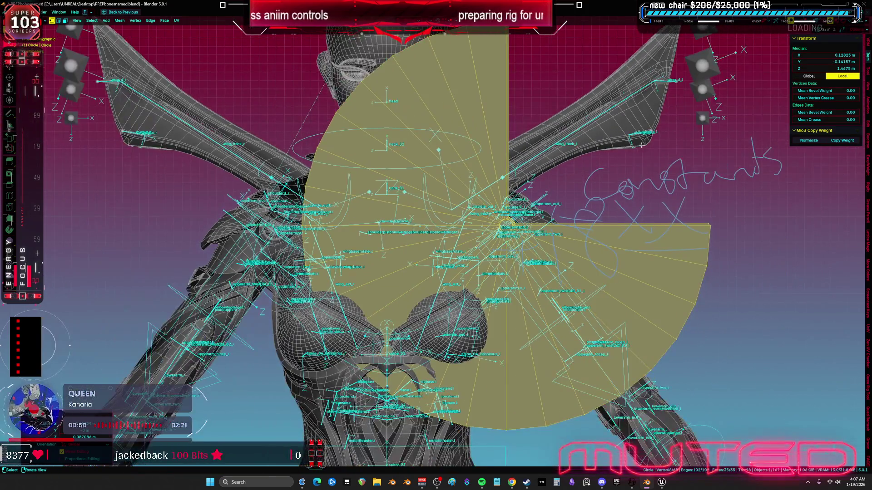
pyautogui.scroll(-4, 629, 143)
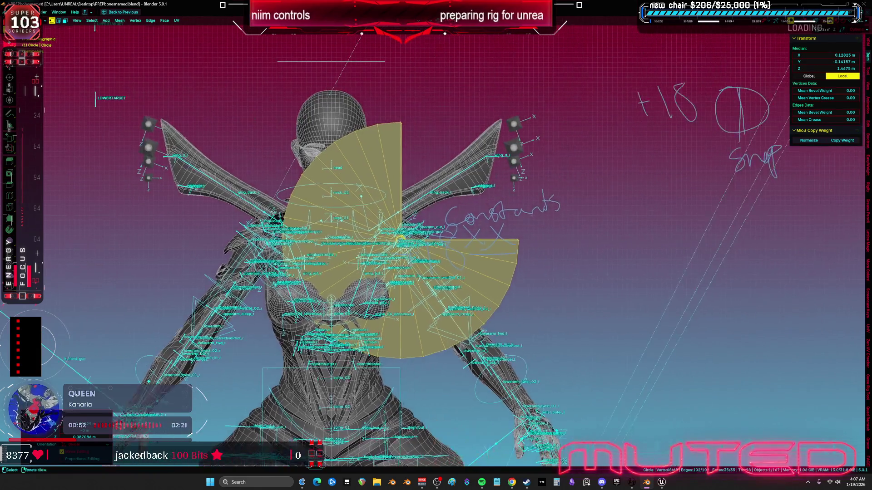
pyautogui.press('g')
pyautogui.press('x')
pyautogui.click(428, 256)
pyautogui.press('KP_Decimal')
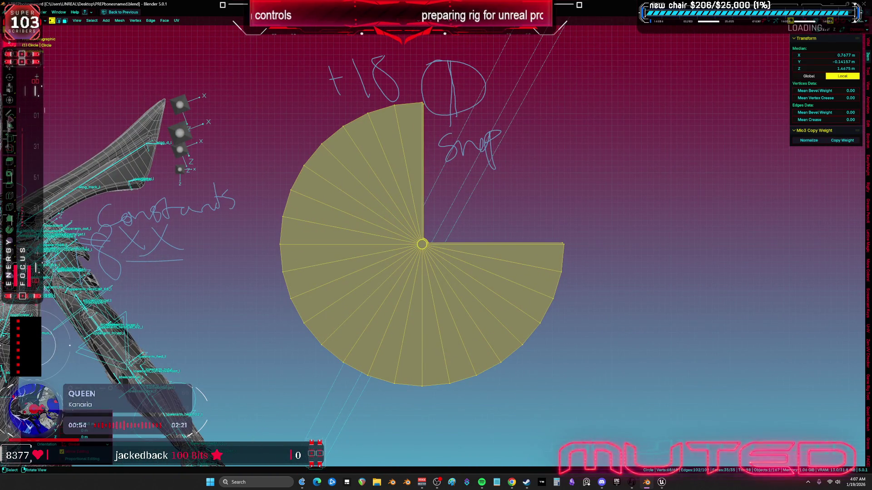
pyautogui.click(10, 113)
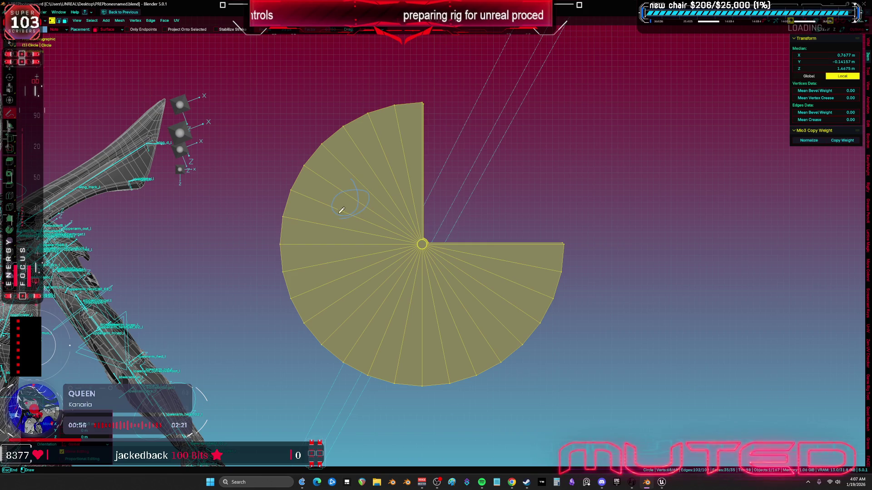
# Step: Undo a stray annotation scribble and set the annotation colour to red
pyautogui.press('Tab')
pyautogui.moveTo(352, 179); pyautogui.dragTo(340, 214)
pyautogui.hotkey('ctrl', 'z')
pyautogui.hotkey('ctrl', 'z')
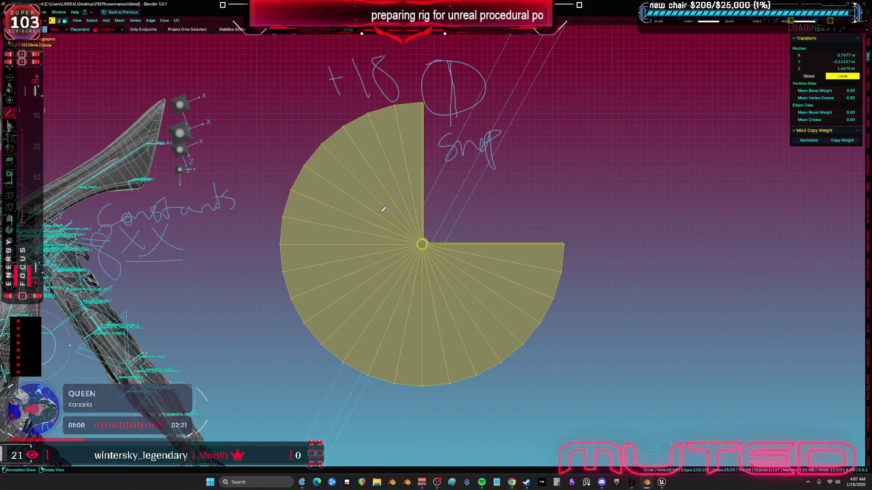
pyautogui.moveTo(384, 209); pyautogui.dragTo(443, 209)
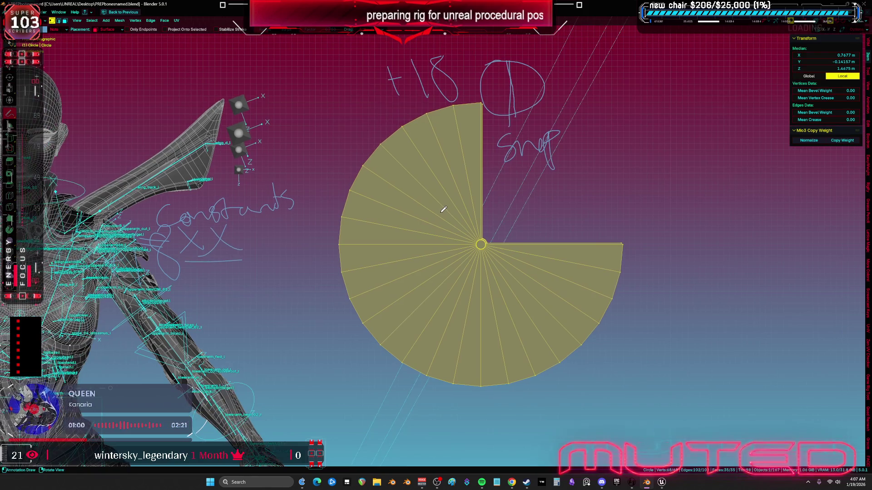
pyautogui.click(45, 30)
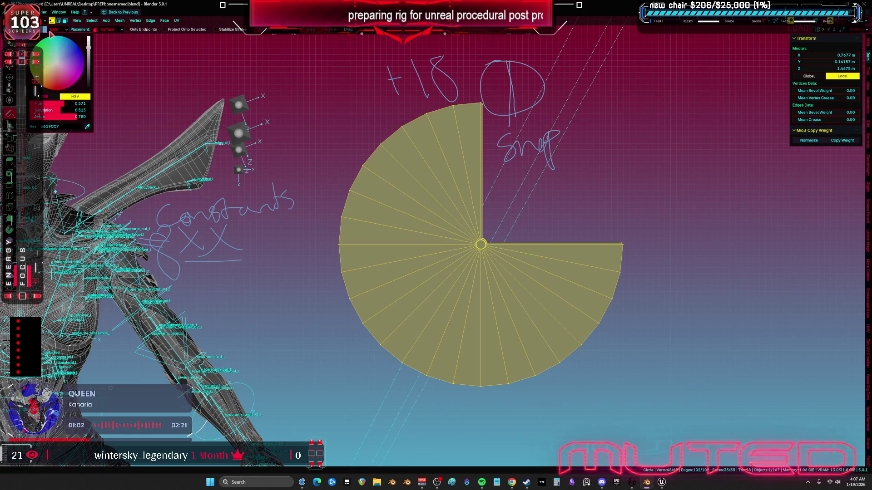
pyautogui.click(75, 64)
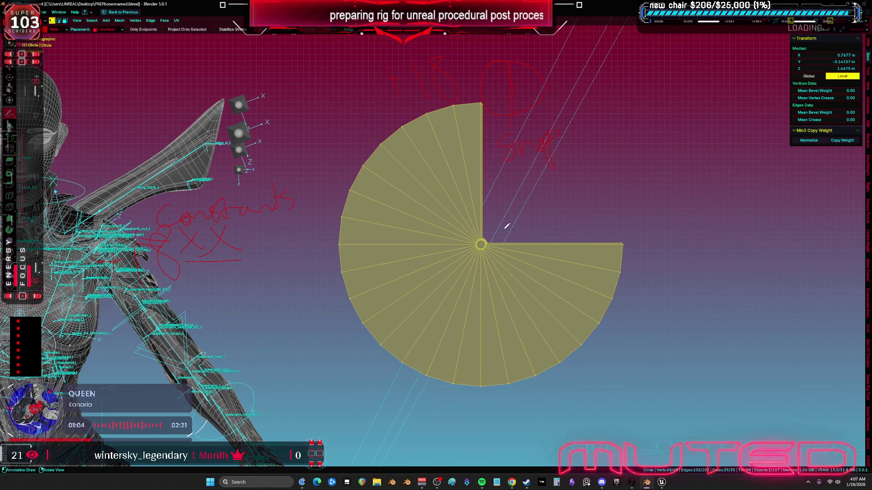
# Step: Draw red strokes below and above the circle, then switch to the Unreal Engine editor
pyautogui.moveTo(480, 392); pyautogui.dragTo(471, 399)
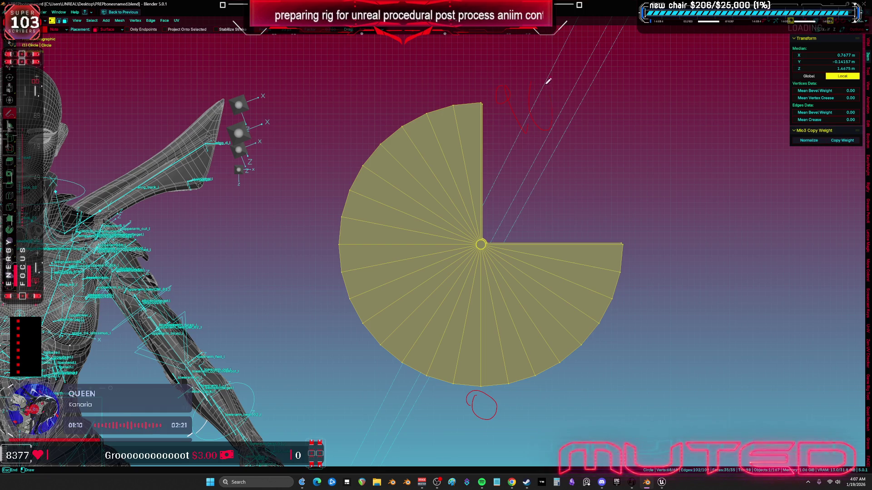
pyautogui.moveTo(449, 72); pyautogui.dragTo(468, 102)
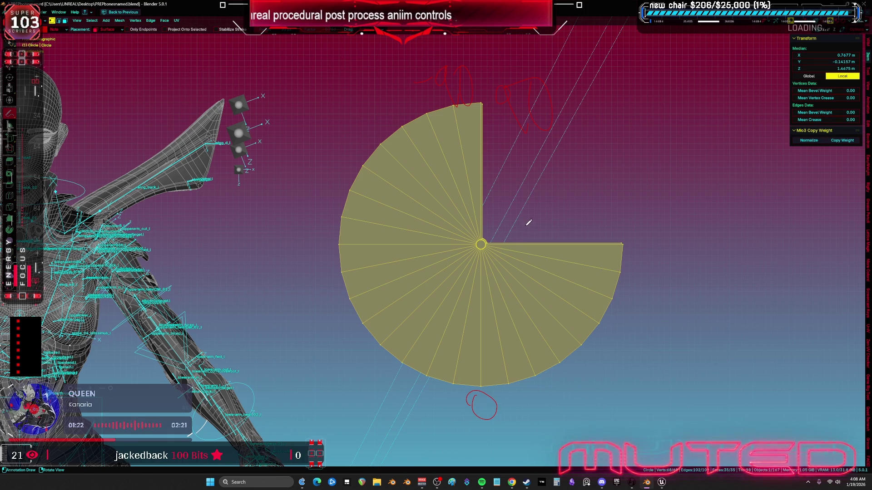
pyautogui.press('Escape')
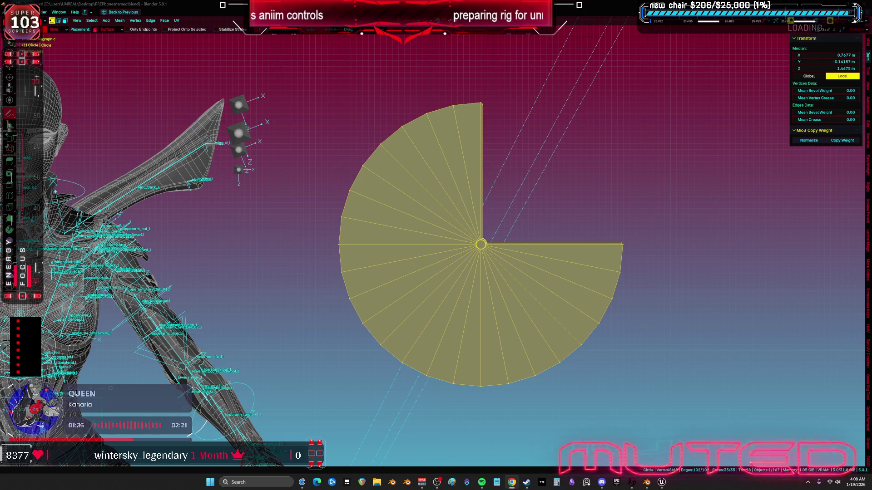
pyautogui.click(662, 252)
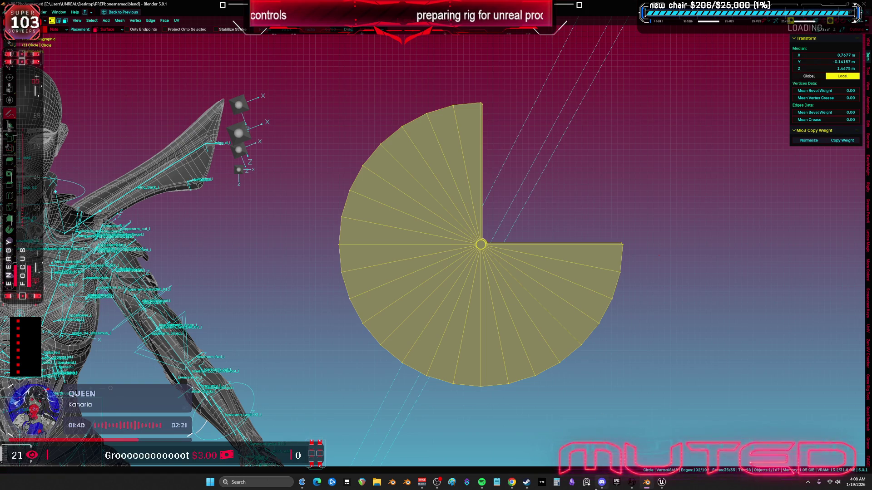
pyautogui.click(664, 483)
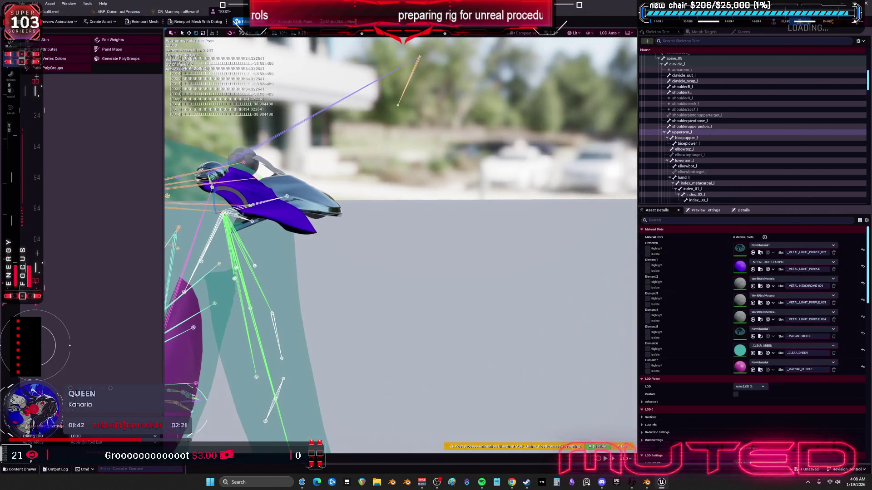
# Step: Rotate upperarm_l about -45° in Unreal to test the shoulder, then return to Blender
pyautogui.moveTo(363, 207)
pyautogui.mouseDown()
pyautogui.moveTo(333, 210)
pyautogui.moveTo(391, 141)
pyautogui.mouseUp()
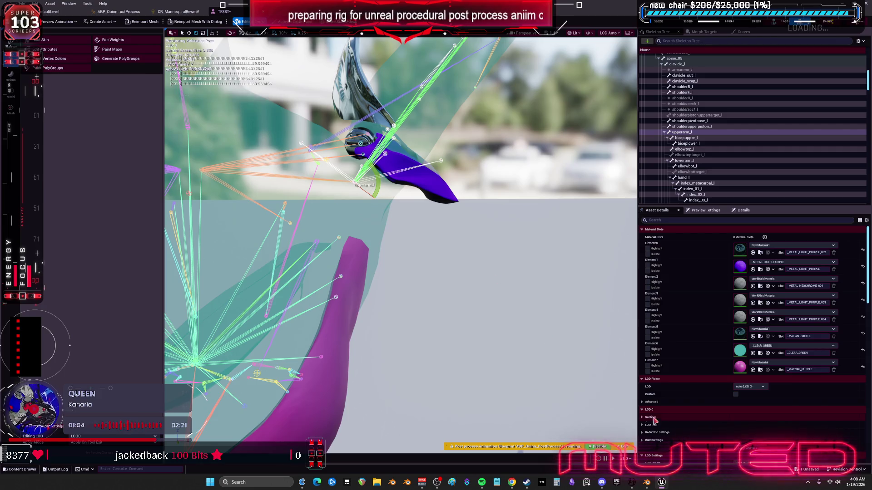
pyautogui.click(648, 485)
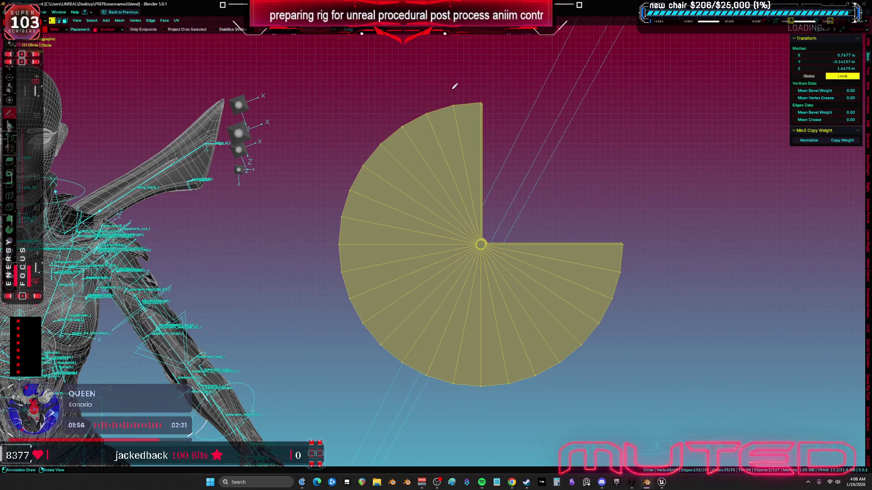
# Step: Write red +90 above and -90 below the pie gizmo
pyautogui.moveTo(469, 84); pyautogui.dragTo(467, 83)
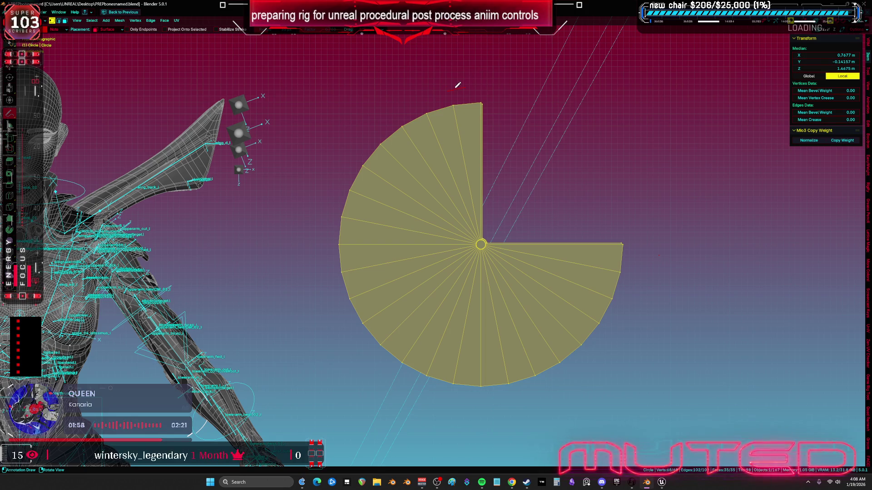
pyautogui.hotkey('ctrl', 'z')
pyautogui.moveTo(450, 72); pyautogui.dragTo(448, 97)
pyautogui.moveTo(485, 76)
pyautogui.mouseDown()
pyautogui.moveTo(474, 96)
pyautogui.moveTo(491, 78)
pyautogui.mouseUp()
pyautogui.moveTo(441, 415)
pyautogui.mouseDown()
pyautogui.moveTo(470, 411)
pyautogui.moveTo(477, 434)
pyautogui.mouseUp()
pyautogui.moveTo(494, 399)
pyautogui.mouseDown()
pyautogui.moveTo(488, 422)
pyautogui.moveTo(495, 398)
pyautogui.mouseUp()
# Step: Write 0 on each side of the gizmo and draw a boxed X on the lower-left wedge
pyautogui.moveTo(638, 230); pyautogui.dragTo(629, 232)
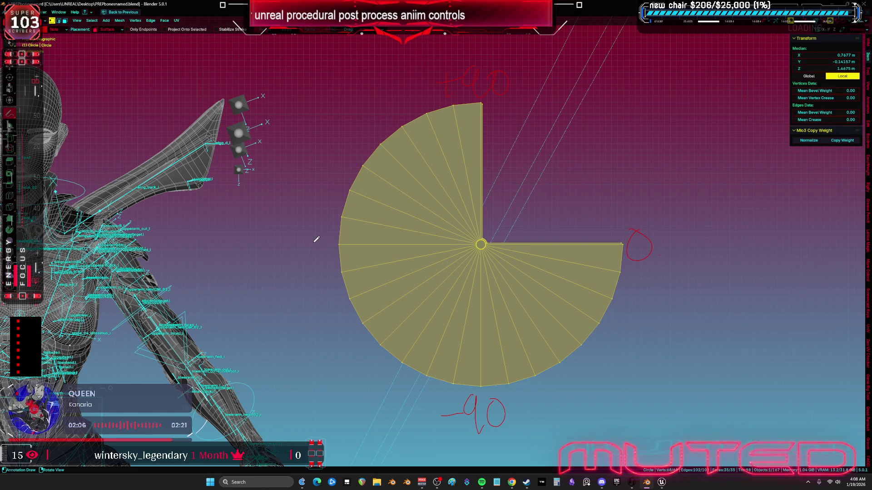
pyautogui.moveTo(311, 241); pyautogui.dragTo(308, 242)
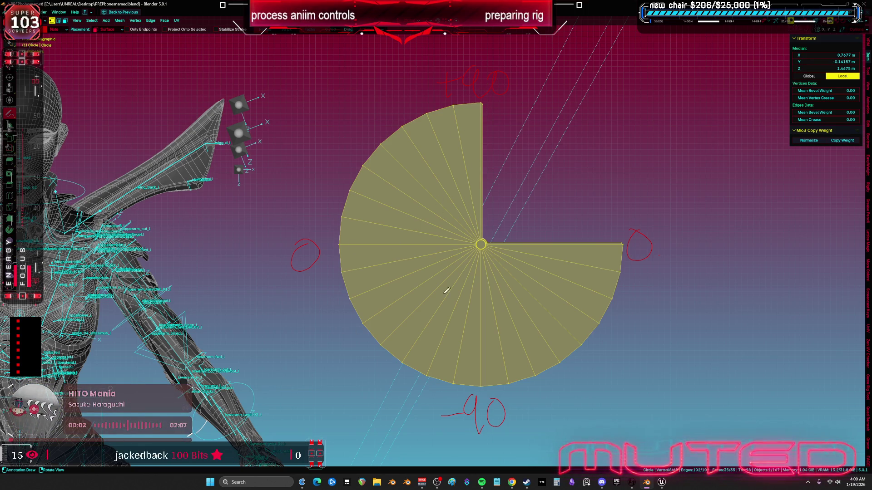
pyautogui.moveTo(379, 314)
pyautogui.mouseDown()
pyautogui.moveTo(364, 335)
pyautogui.moveTo(370, 342)
pyautogui.mouseUp()
pyautogui.moveTo(350, 310)
pyautogui.mouseDown()
pyautogui.moveTo(400, 345)
pyautogui.moveTo(377, 302)
pyautogui.moveTo(490, 266)
pyautogui.moveTo(493, 288)
pyautogui.moveTo(434, 274)
pyautogui.moveTo(478, 252)
pyautogui.moveTo(500, 267)
pyautogui.moveTo(457, 278)
pyautogui.moveTo(494, 249)
pyautogui.moveTo(461, 257)
pyautogui.moveTo(490, 276)
pyautogui.moveTo(454, 286)
pyautogui.moveTo(476, 263)
pyautogui.moveTo(470, 272)
pyautogui.moveTo(466, 263)
pyautogui.mouseUp()
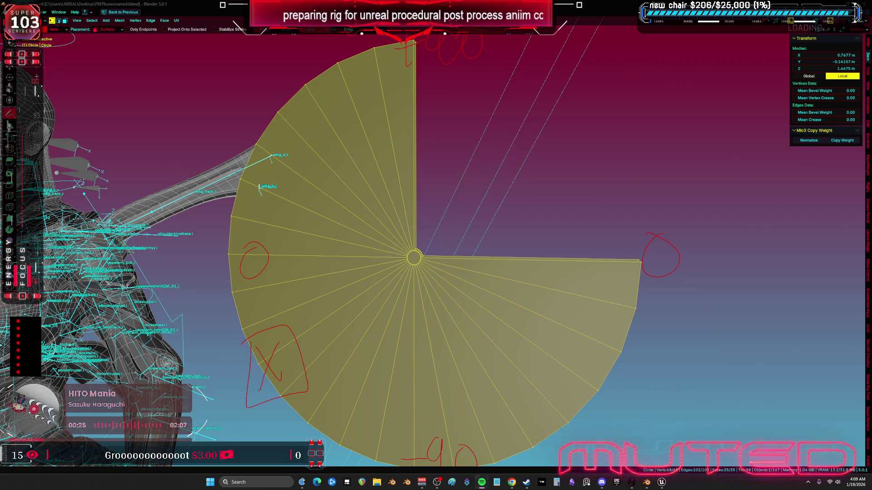
pyautogui.moveTo(578, 206)
pyautogui.mouseDown()
pyautogui.moveTo(577, 225)
pyautogui.moveTo(584, 211)
pyautogui.mouseUp()
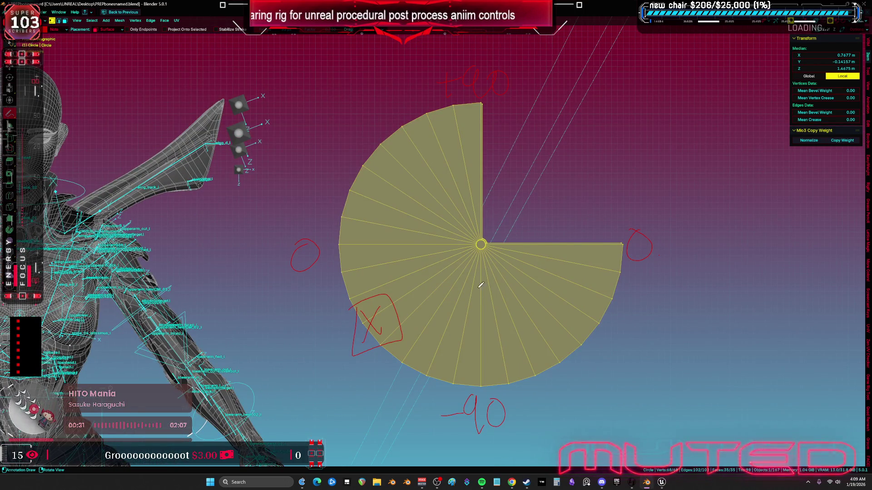
pyautogui.scroll(-1, 259, 209)
# Step: Duplicate the fan mesh and rotate the copy to a new angle
pyautogui.scroll(1, 318, 230)
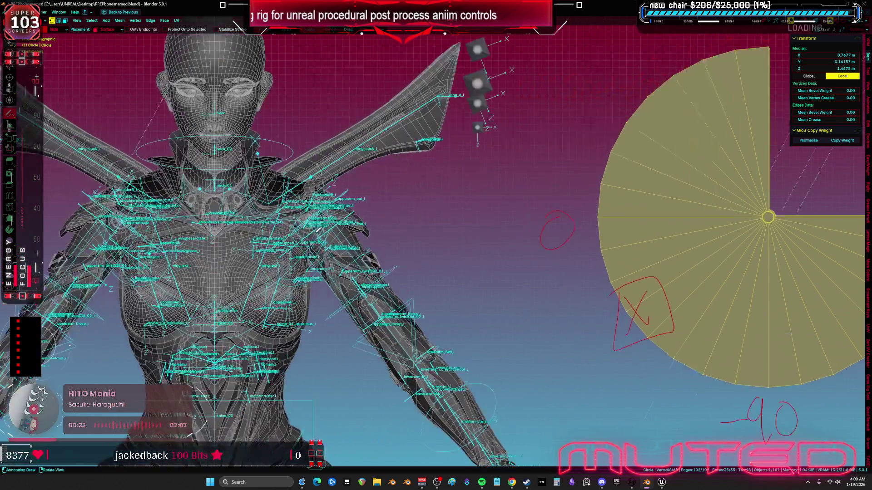
pyautogui.scroll(-1, 187, 245)
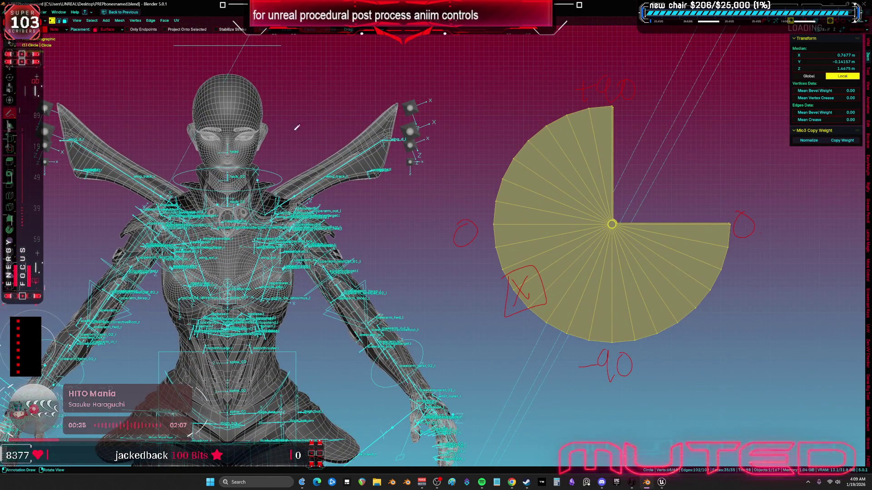
pyautogui.press('Tab')
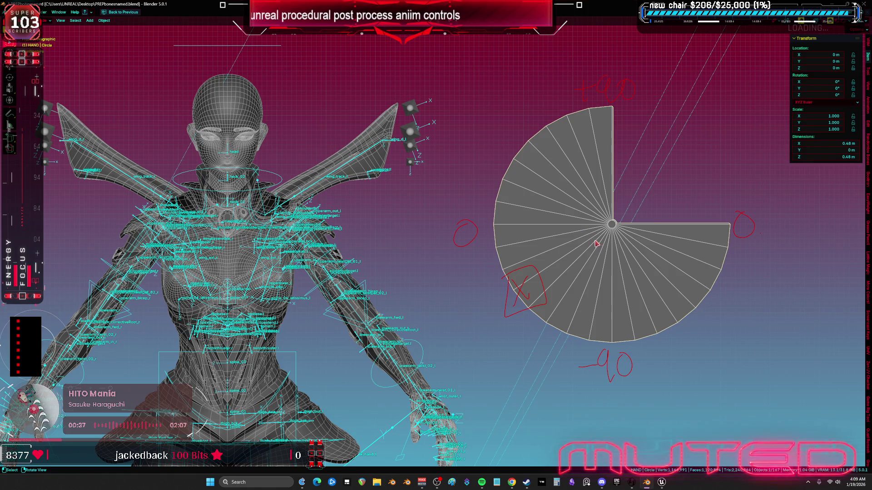
pyautogui.press('Tab')
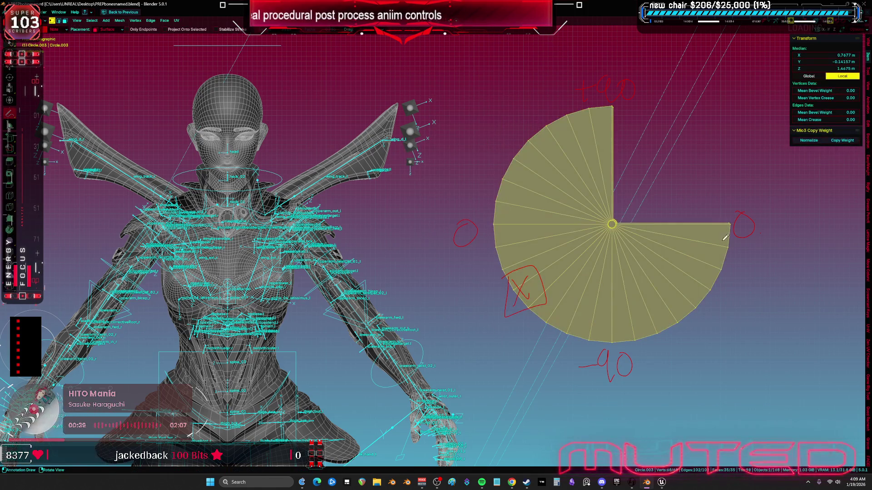
pyautogui.hotkey('shift', 'd')
pyautogui.scroll(3, 506, 353)
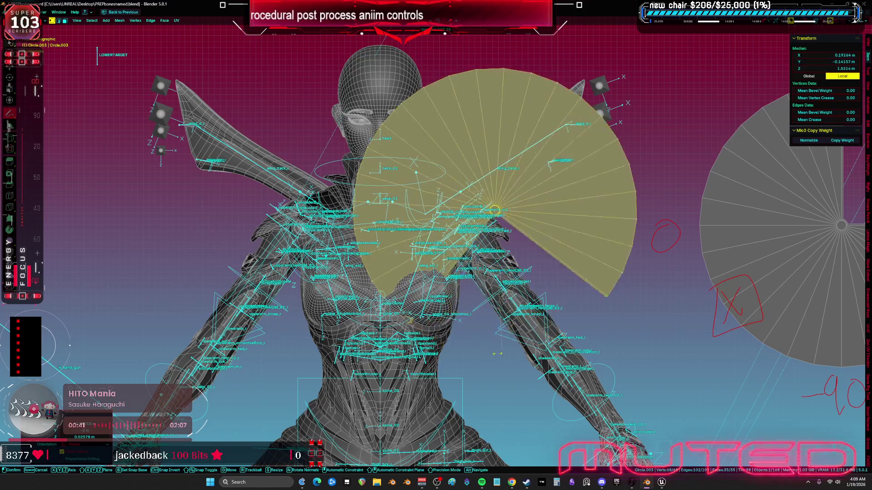
pyautogui.scroll(4, 379, 278)
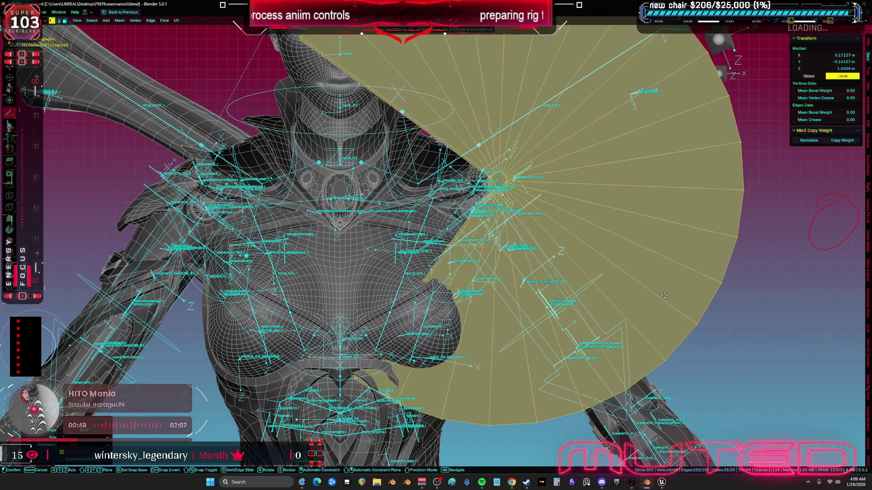
pyautogui.press('r')
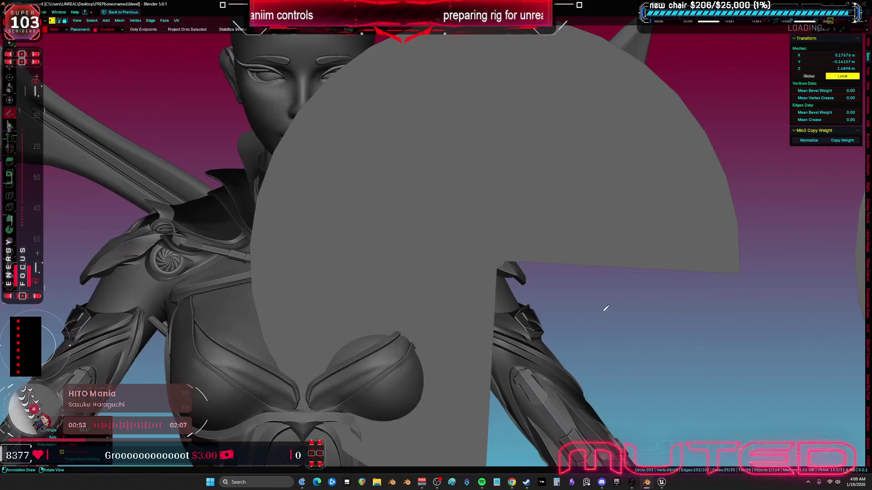
pyautogui.scroll(5, 646, 367)
pyautogui.click(642, 330)
# Step: Move the duplicated fan over the shoulder on the right of the rig
pyautogui.press('d')
pyautogui.press('g')
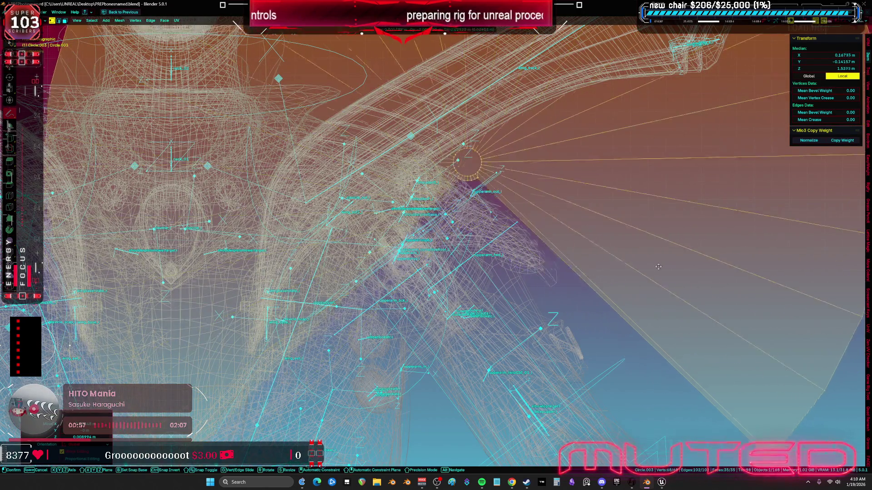
pyautogui.click(567, 305)
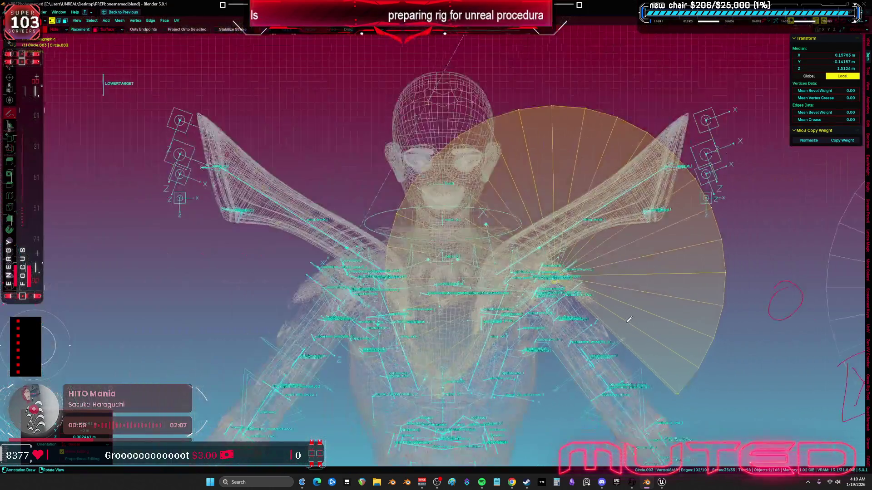
pyautogui.scroll(-8, 567, 305)
pyautogui.scroll(2, 568, 305)
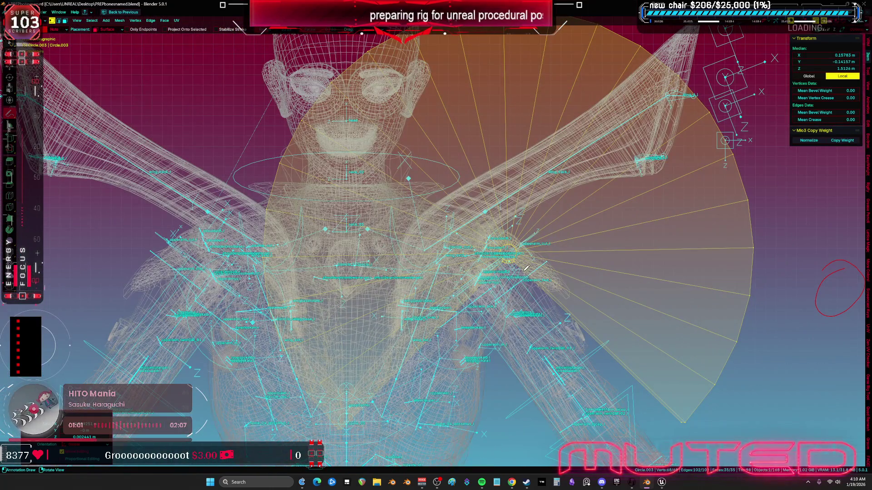
# Step: Box-select the fan faces around the shoulder, delete them, then undo the deletion
pyautogui.press('w')
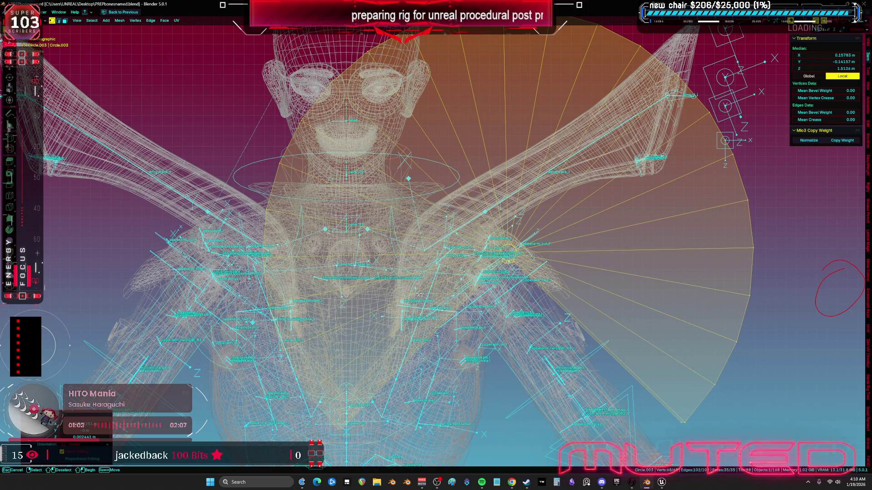
pyautogui.hotkey('alt', 'a')
pyautogui.press('3')
pyautogui.press('b')
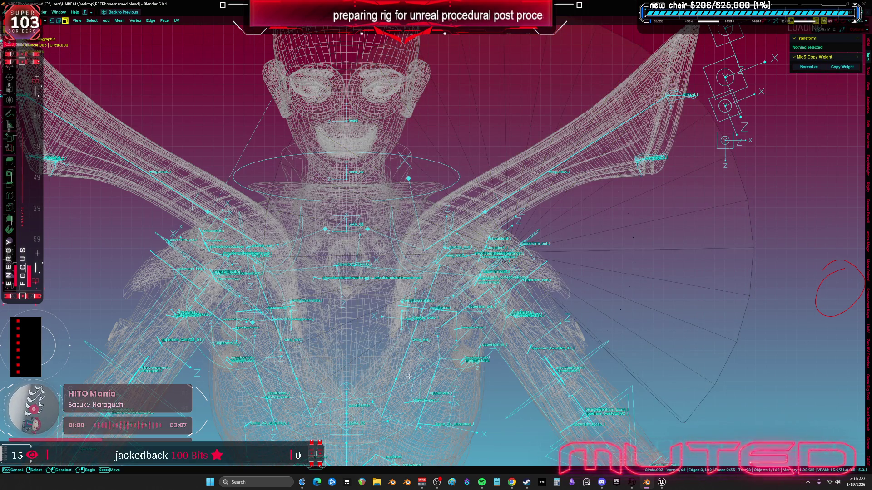
pyautogui.moveTo(377, 186); pyautogui.dragTo(422, 254)
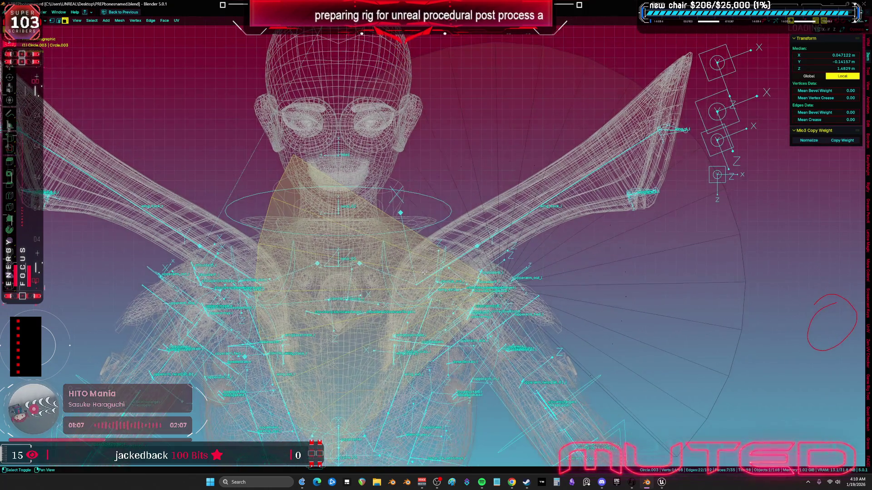
pyautogui.keyDown('shift'); pyautogui.click(404, 204); pyautogui.keyUp('shift')
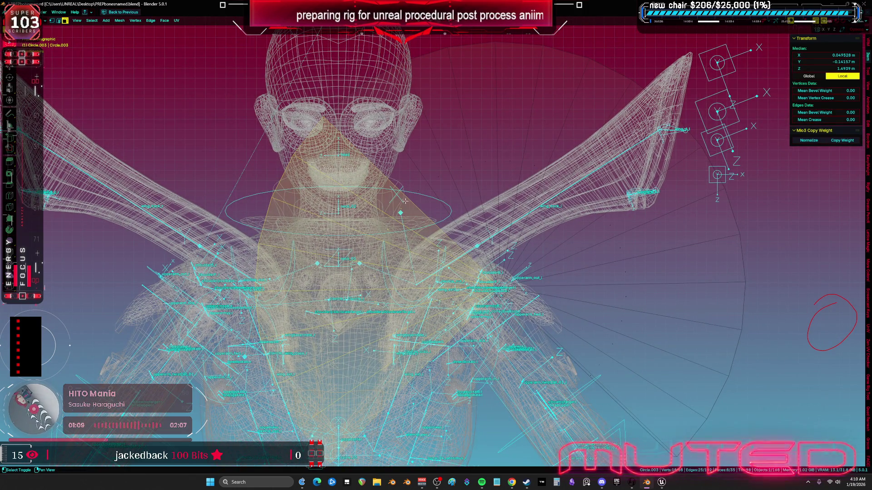
pyautogui.press('x')
pyautogui.click(456, 192)
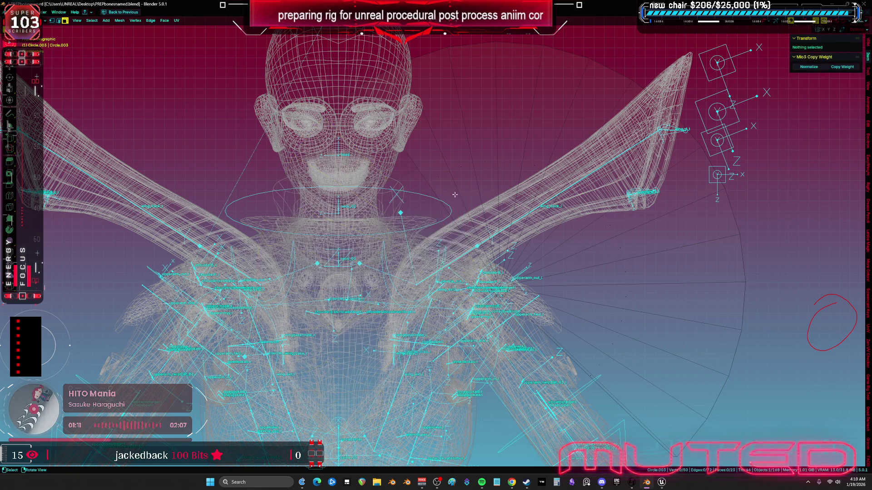
pyautogui.press('a')
pyautogui.scroll(-2, 447, 223)
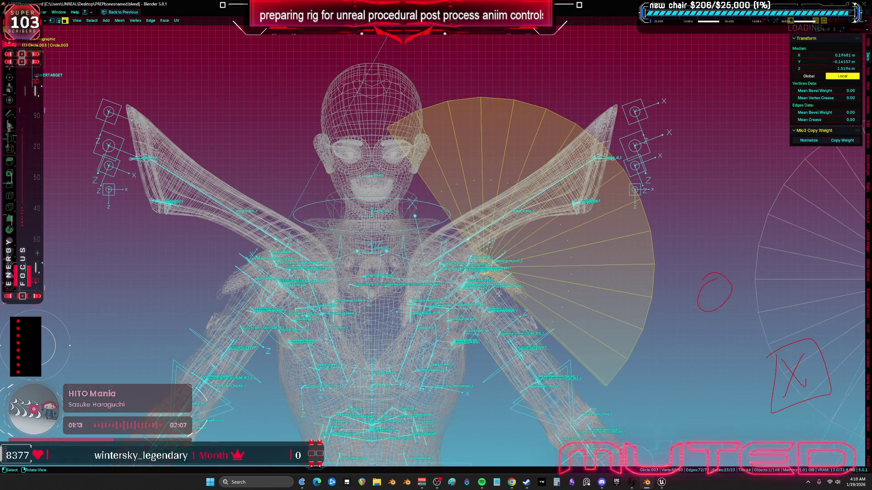
pyautogui.hotkey('ctrl', 'z')
pyautogui.hotkey('ctrl', 'z')
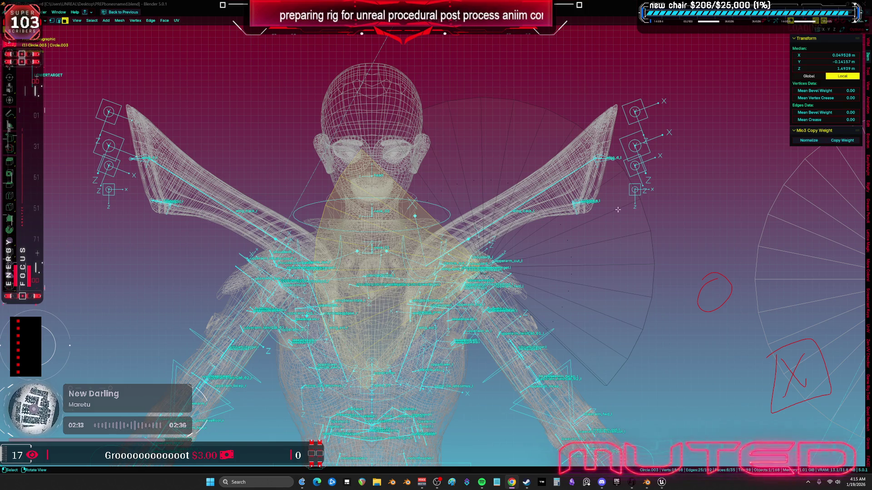
# Step: Rotate the fan gizmo over the character's chest and shoulder, then frame the annotated circle
pyautogui.scroll(2, 568, 258)
pyautogui.press('r')
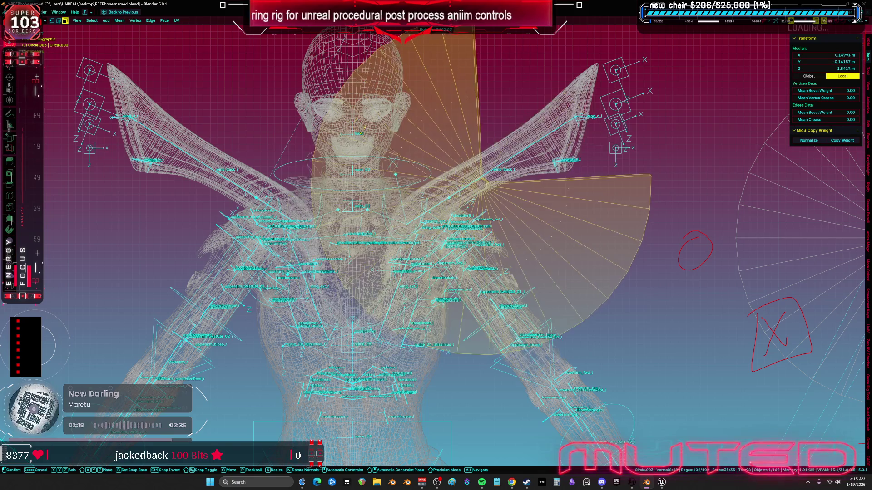
pyautogui.press('Return')
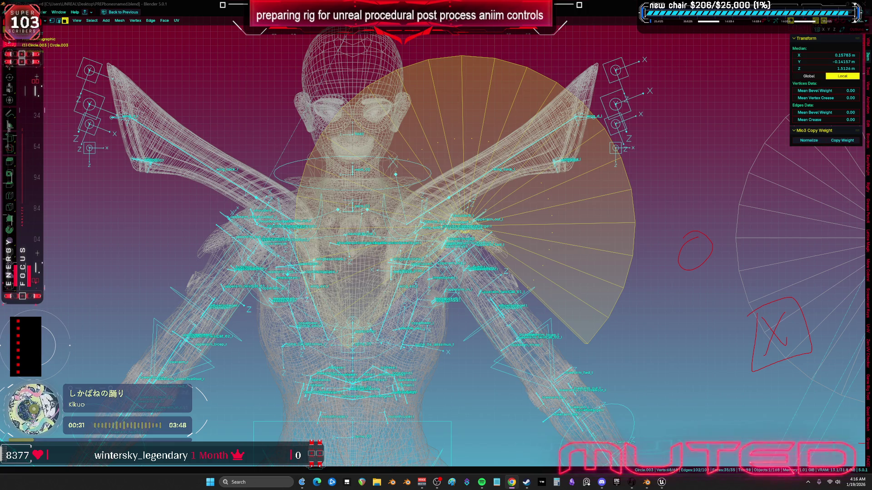
pyautogui.press('KP_Decimal')
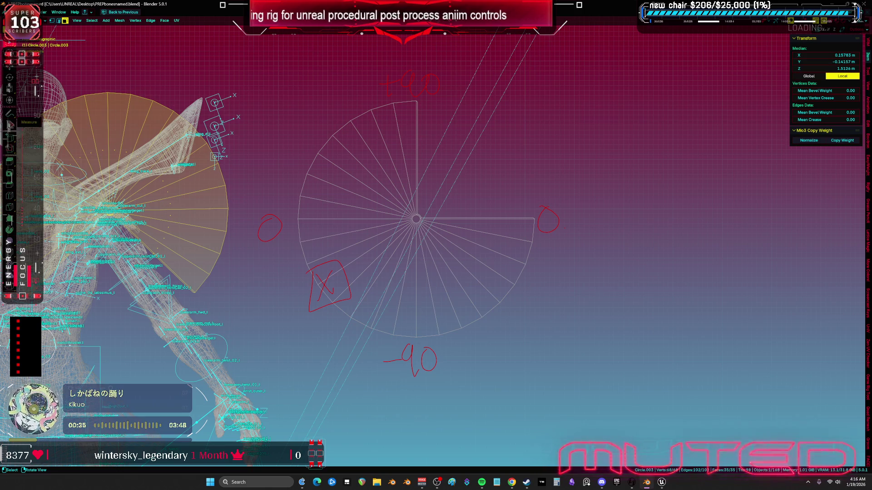
# Step: Annotate red 20 and -20 labels above and below the circle's right 0 mark
pyautogui.click(9, 113)
pyautogui.scroll(1, 454, 186)
pyautogui.scroll(1, 522, 182)
pyautogui.scroll(-3, 558, 247)
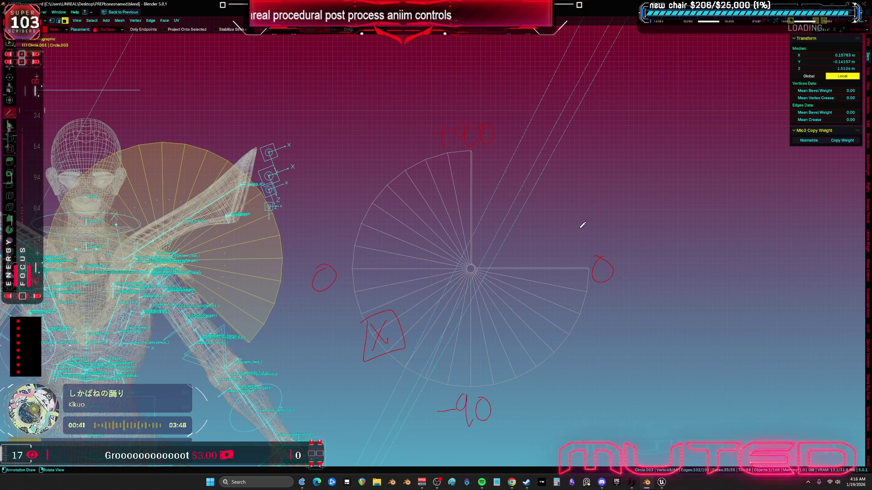
pyautogui.moveTo(580, 229)
pyautogui.mouseDown()
pyautogui.moveTo(607, 237)
pyautogui.moveTo(612, 221)
pyautogui.mouseUp()
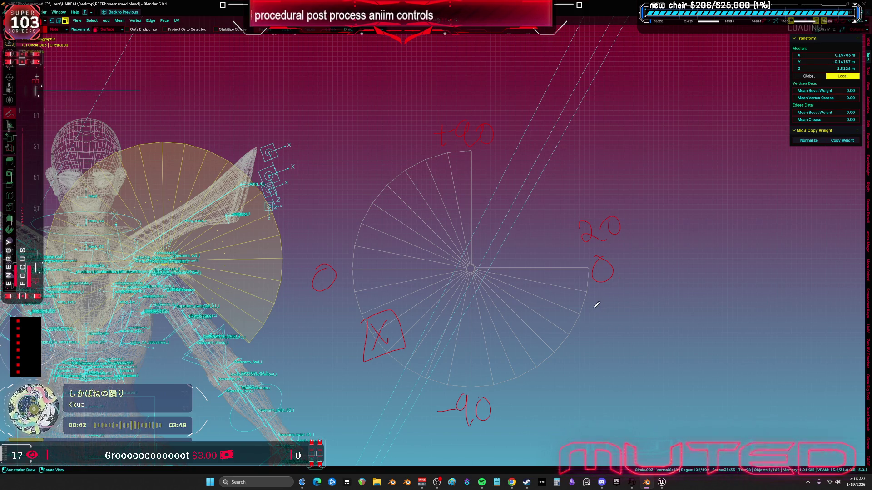
pyautogui.moveTo(593, 310); pyautogui.dragTo(606, 307)
pyautogui.moveTo(609, 304)
pyautogui.mouseDown()
pyautogui.moveTo(632, 314)
pyautogui.moveTo(643, 301)
pyautogui.mouseUp()
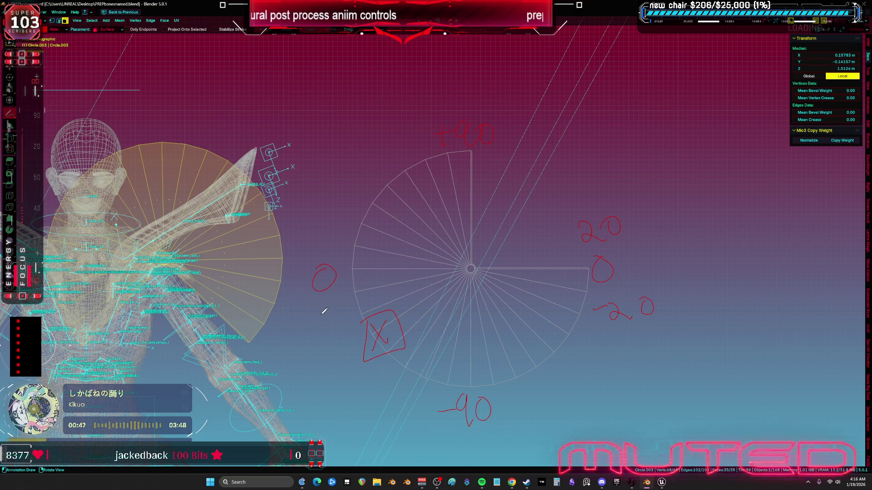
# Step: Add -20 and 20 labels at the left 0 mark and a limit line through the centre
pyautogui.moveTo(319, 316); pyautogui.dragTo(360, 313)
pyautogui.moveTo(326, 235)
pyautogui.mouseDown()
pyautogui.moveTo(335, 247)
pyautogui.moveTo(346, 231)
pyautogui.moveTo(592, 309)
pyautogui.mouseUp()
pyautogui.moveTo(361, 303); pyautogui.dragTo(587, 232)
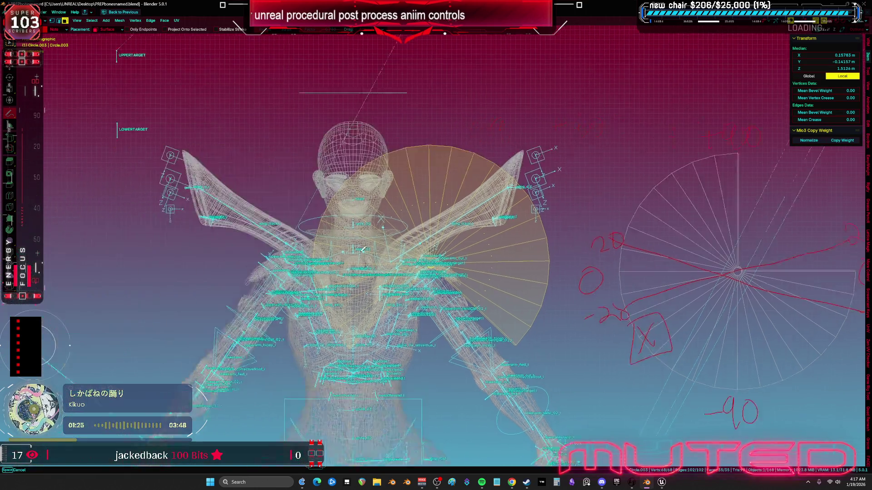
# Step: Rotate and move the fan mesh to fit the character's shoulder
pyautogui.scroll(5, 561, 214)
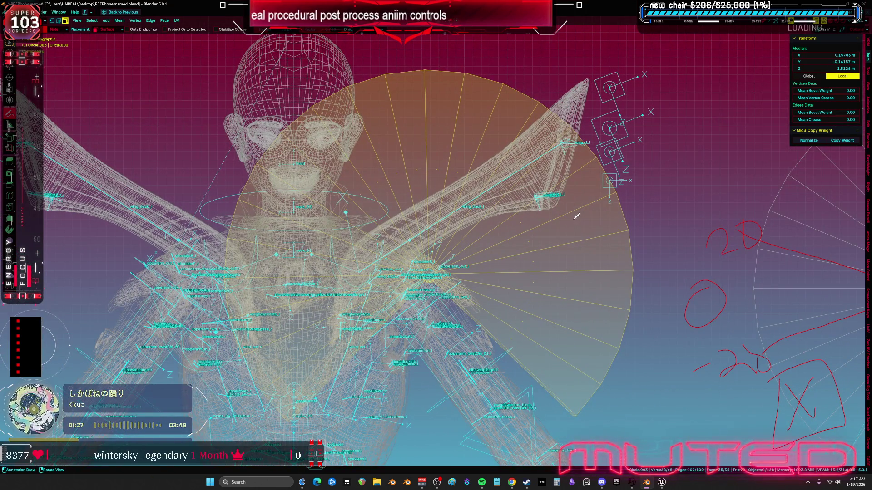
pyautogui.press('r')
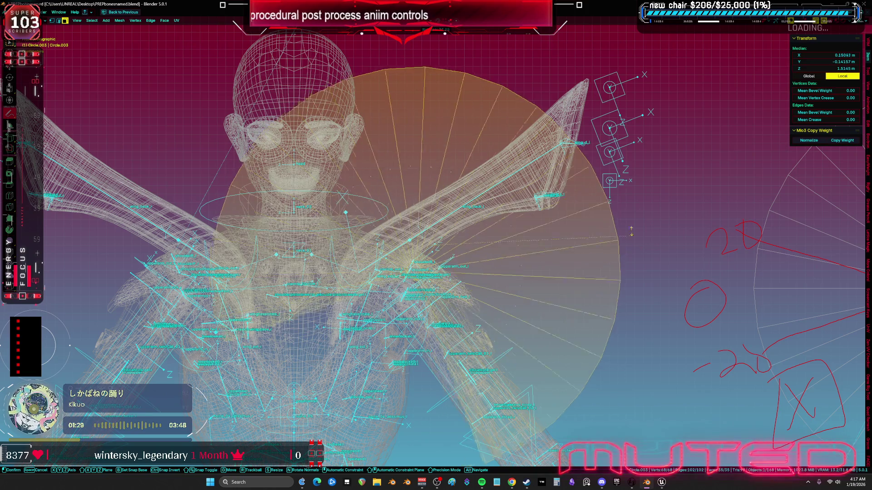
pyautogui.click(605, 179)
pyautogui.press('g')
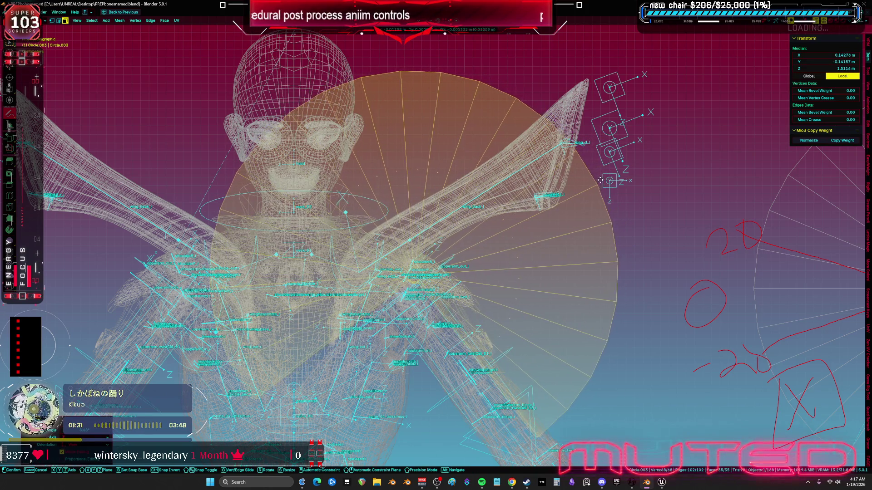
pyautogui.click(572, 210)
# Step: Sketch red annotation guide strokes across the chest and shoulder joint
pyautogui.scroll(-2, 572, 210)
pyautogui.scroll(2, 572, 210)
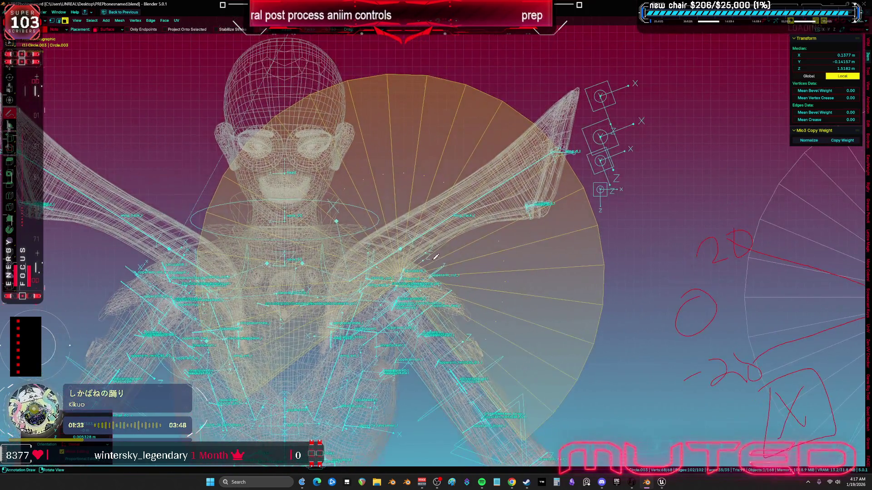
pyautogui.moveTo(380, 284)
pyautogui.mouseDown()
pyautogui.moveTo(435, 249)
pyautogui.moveTo(345, 324)
pyautogui.moveTo(457, 220)
pyautogui.moveTo(436, 264)
pyautogui.mouseUp()
pyautogui.moveTo(333, 326); pyautogui.dragTo(509, 217)
pyautogui.moveTo(434, 320); pyautogui.dragTo(388, 256)
# Step: Return to Object Mode, enter the armature's Edit Mode and frame the shoulderB_l bone
pyautogui.hotkey('ctrl', 'Tab')
pyautogui.click(459, 278)
pyautogui.scroll(5, 420, 267)
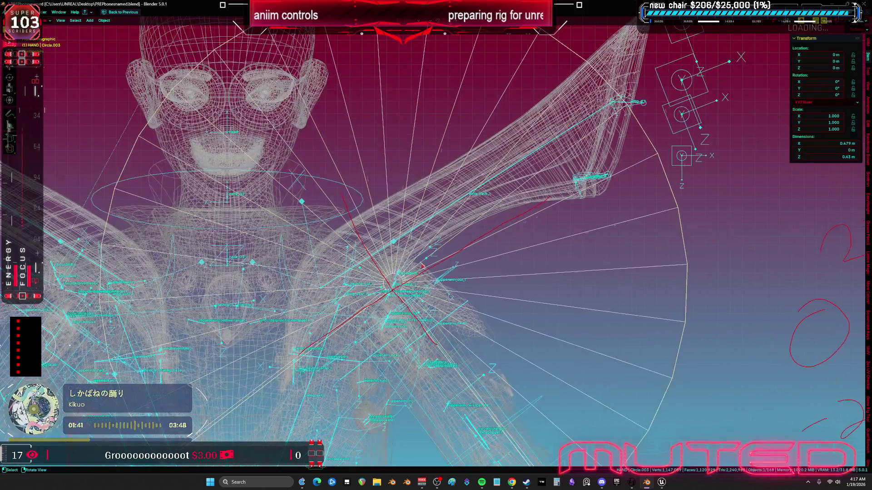
pyautogui.click(423, 251)
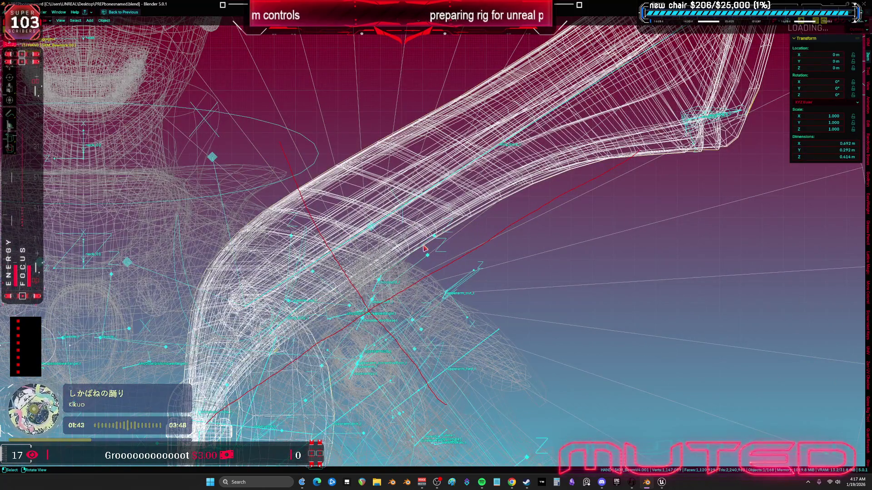
pyautogui.click(470, 357)
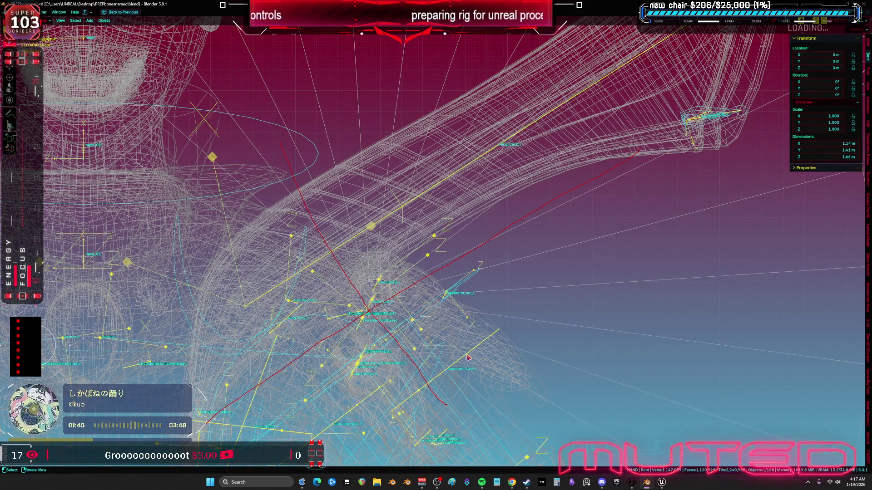
pyautogui.press('Tab')
pyautogui.click(377, 279)
pyautogui.press('KP_Decimal')
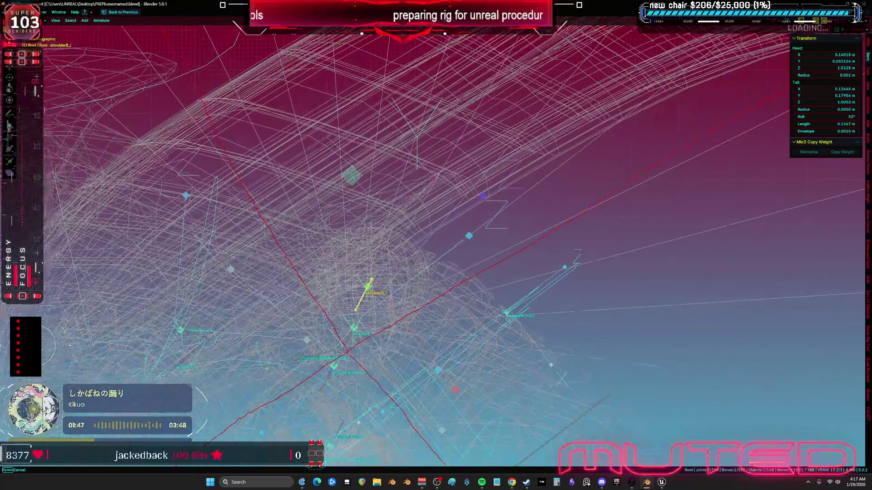